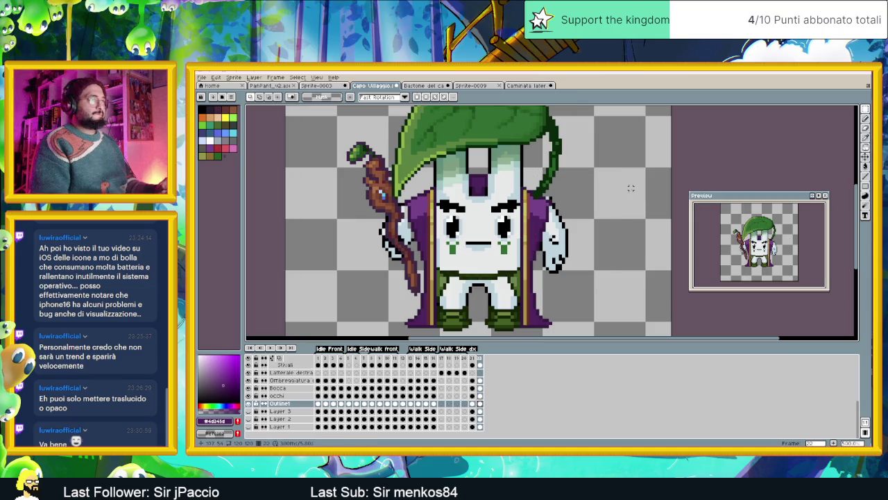
Select the character's right hand, shift it slightly up and right, and commit the move
left_click_drag(582, 221, 546, 281)
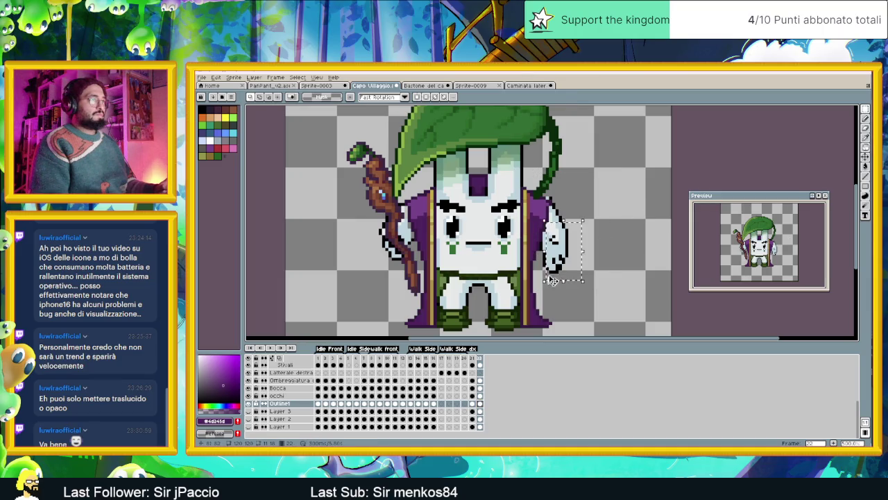
left_click_drag(562, 259, 552, 266)
key("Left")
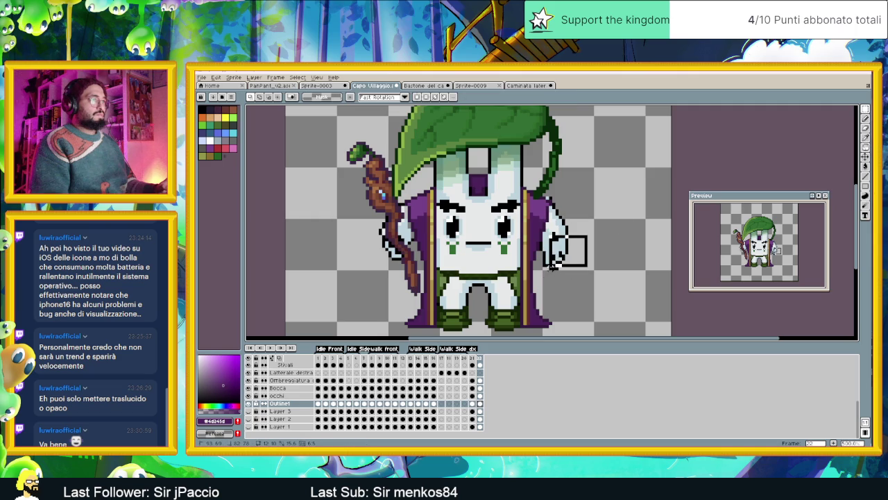
mouse_move(552, 267)
left_mouse_down()
mouse_move(548, 275)
mouse_move(569, 264)
left_mouse_up()
left_click(566, 269)
key("Return")
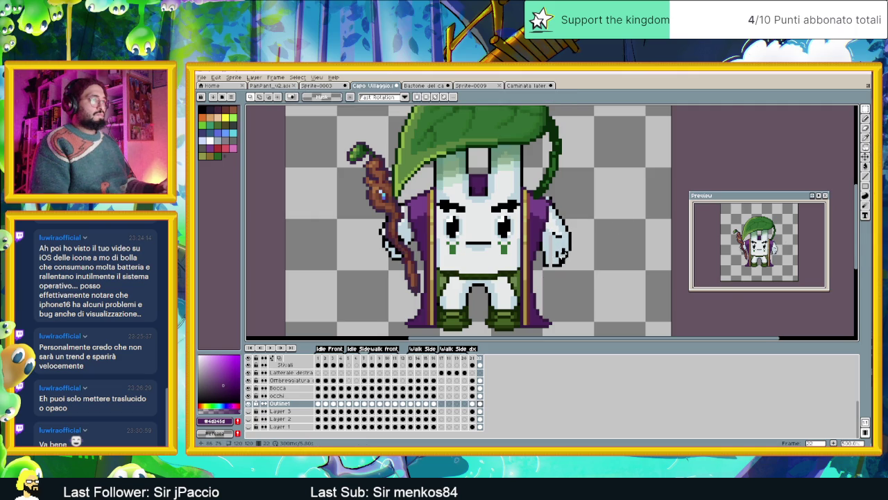
scroll(563, 252, "up", 2)
scroll(563, 252, "up", 1)
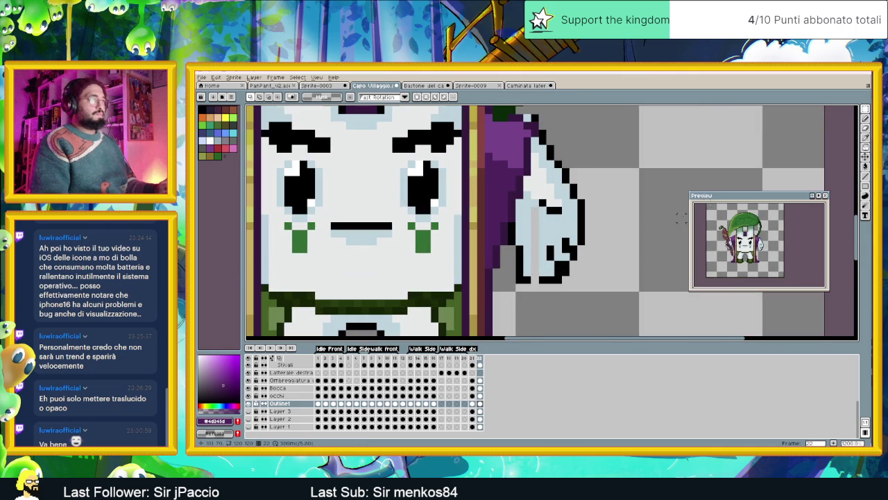
With the single-pixel pencil, add black pixels along the hand's bottom outline and corner
left_click(867, 119)
left_click(548, 279, "alt")
left_click_drag(539, 278, 524, 277)
left_click(528, 271)
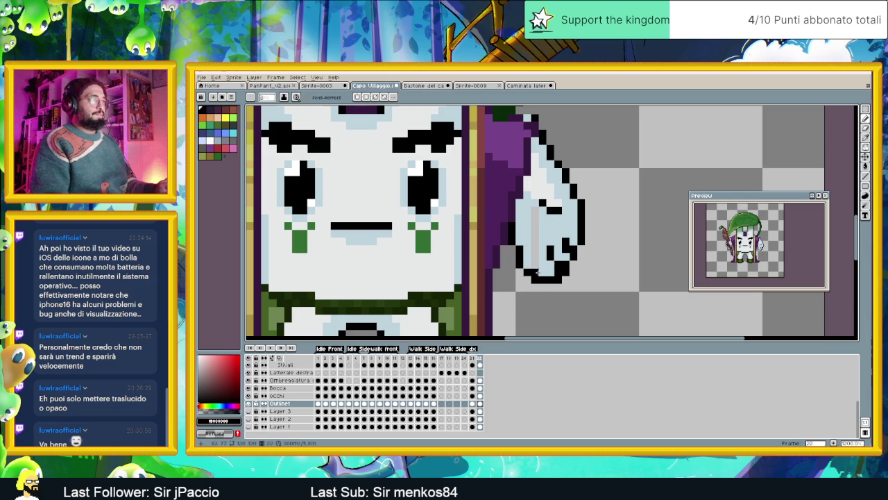
left_click(474, 358)
left_click(481, 358)
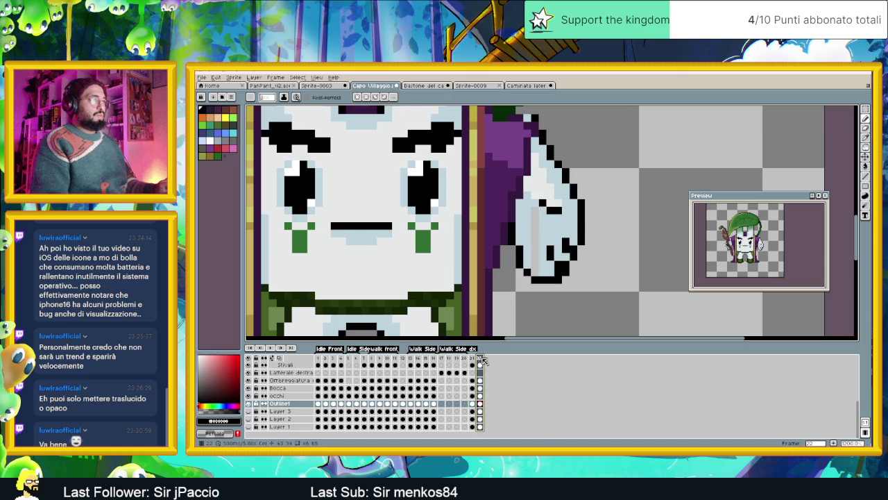
Paint over the hand's dark shading strip in light blue and add a black outline pixel
left_click(541, 217, "alt")
left_click_drag(540, 206, 533, 256)
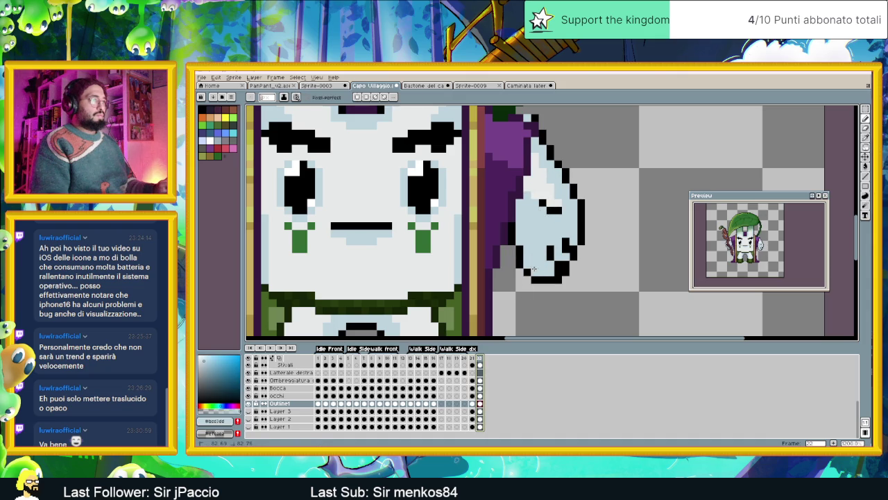
left_click(473, 359)
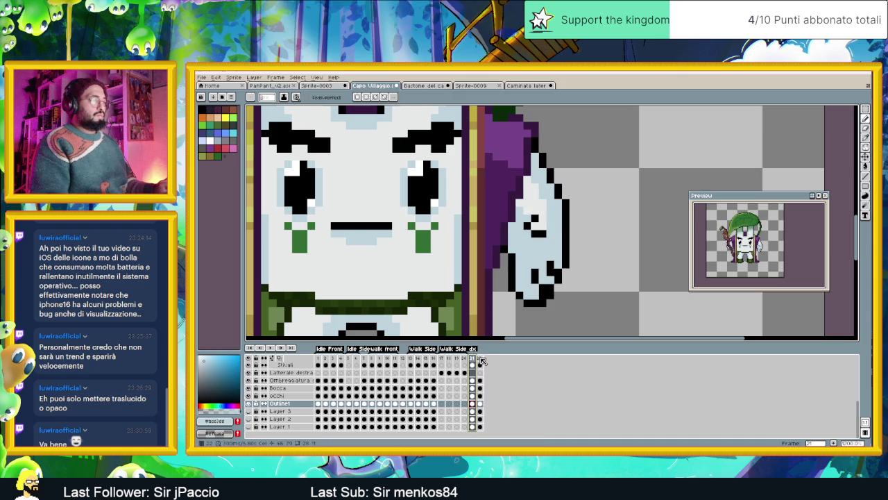
left_click(481, 360)
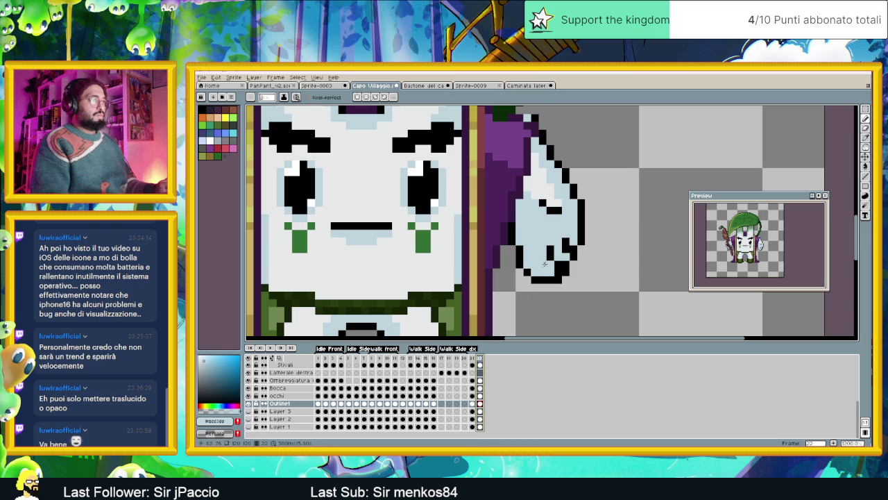
left_click(558, 209, "alt")
left_click(555, 202)
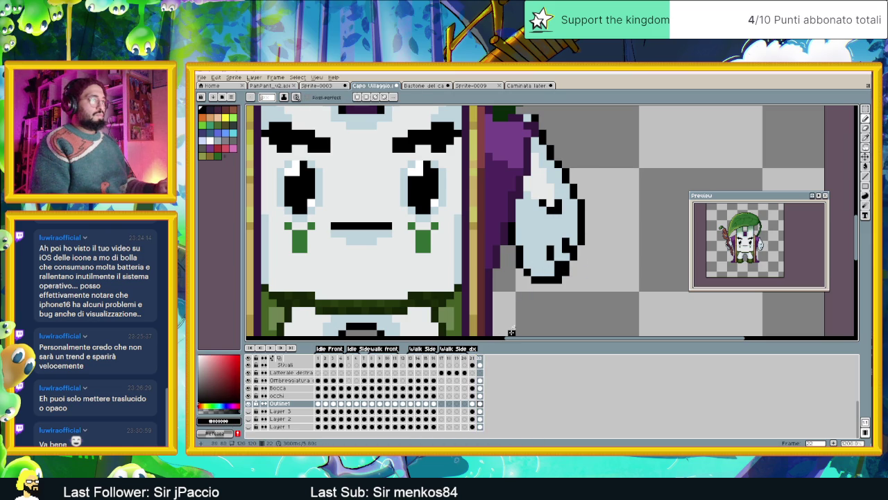
left_click(474, 359)
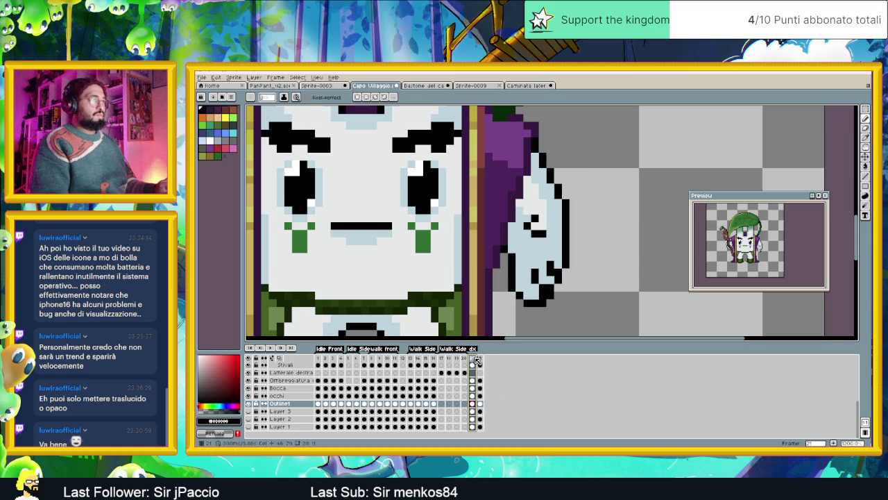
left_click(480, 360)
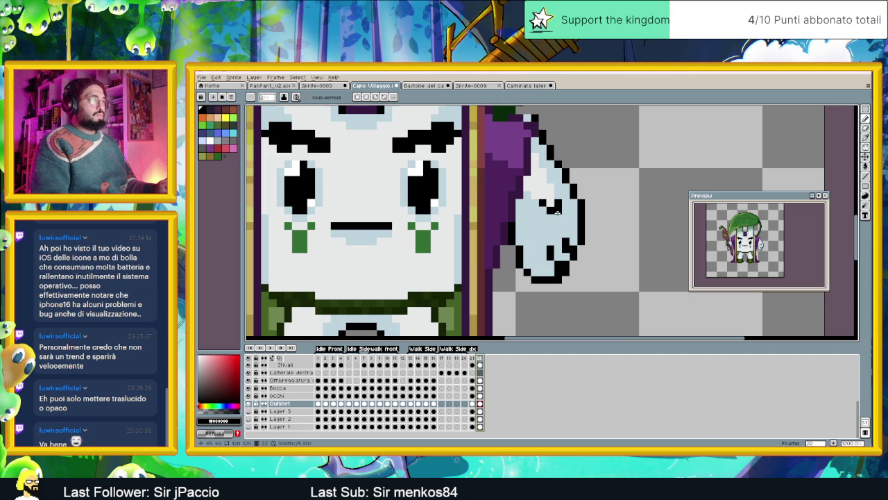
Lighten a stray dark pixel on the hand, comparing its pose between frames 21 and 22
left_click(542, 211)
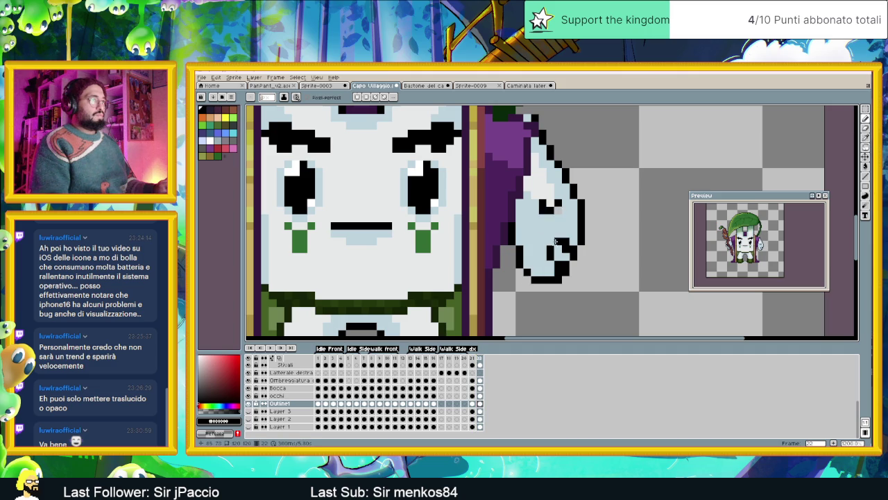
left_click(548, 229, "alt")
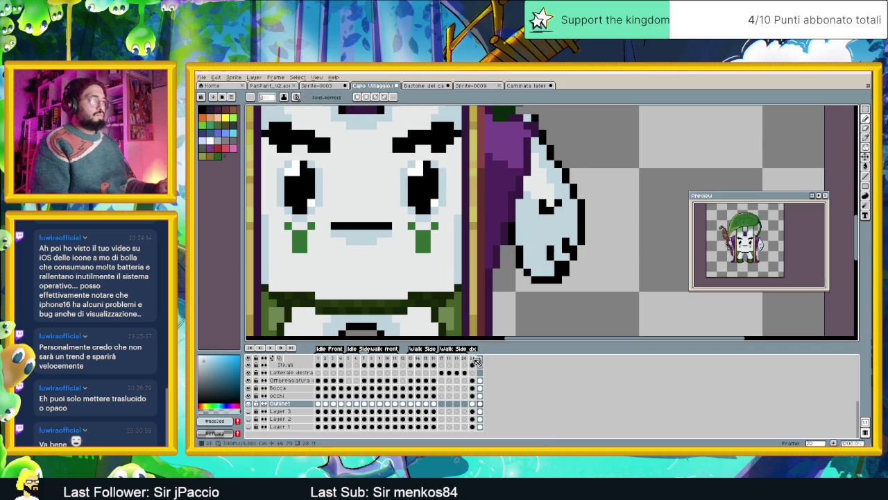
left_click(474, 359)
left_click(484, 359)
left_click(480, 358)
left_click(474, 359)
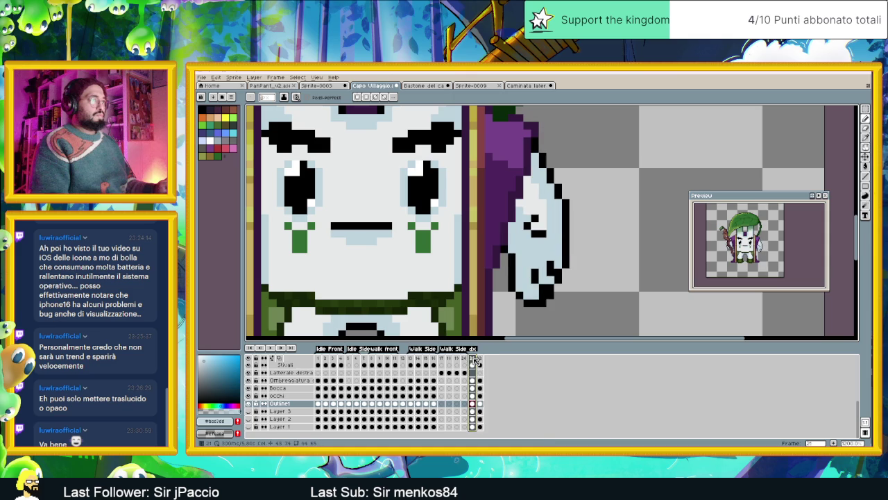
left_click(480, 360)
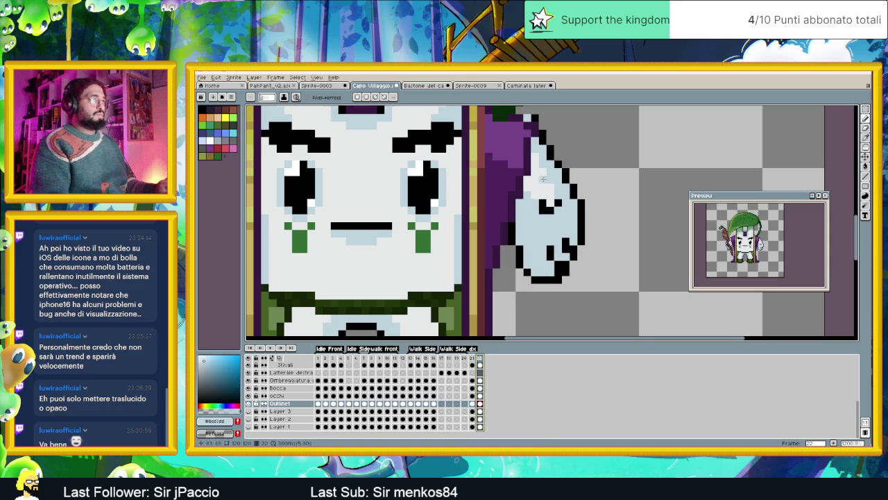
scroll(541, 156, "up", 1)
scroll(540, 157, "up", 1)
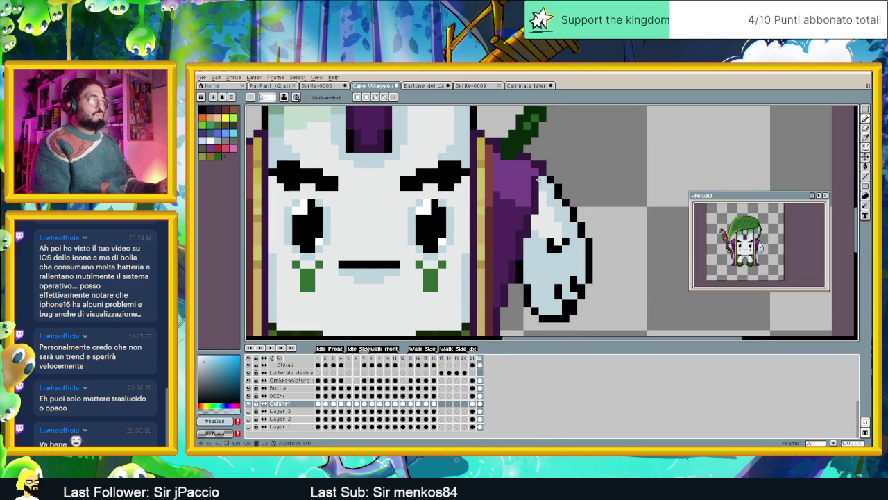
Fill the gaps in the hand's black outline with new black pixels
left_click(550, 181, "alt")
left_click(543, 181)
left_click_drag(558, 188, 565, 195)
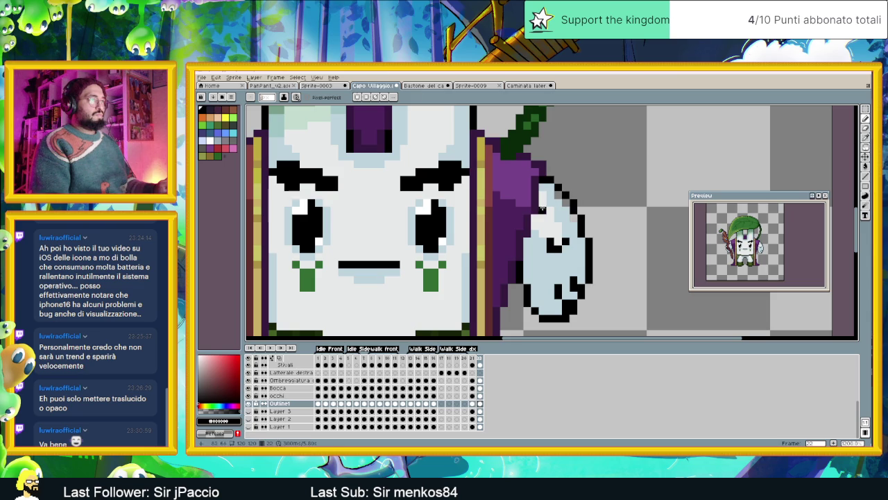
left_click(541, 210, "alt")
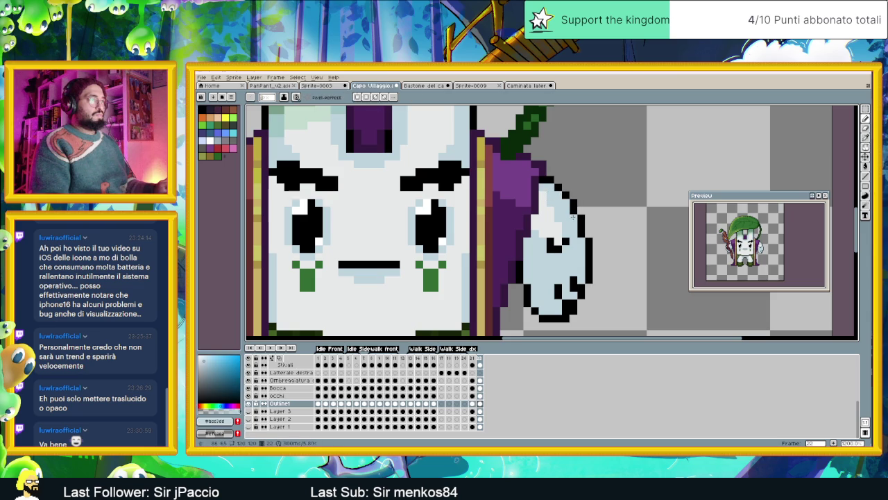
left_click(525, 281, "alt")
left_click(526, 273)
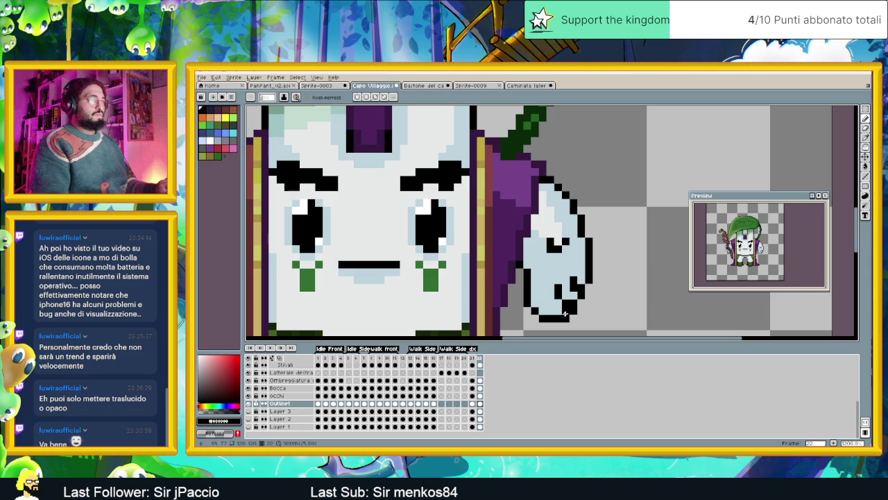
Compare against frame 21, centre the hand, and redraw its pixels in a new position
left_click(473, 358)
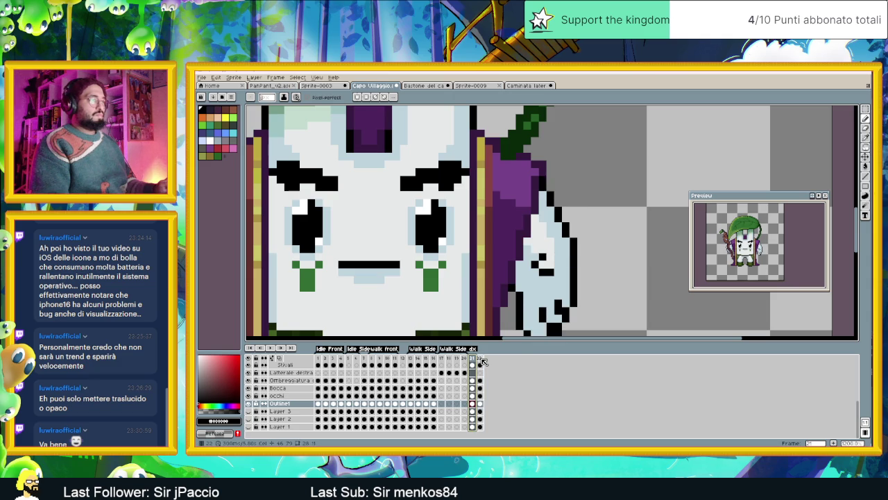
left_click(482, 359)
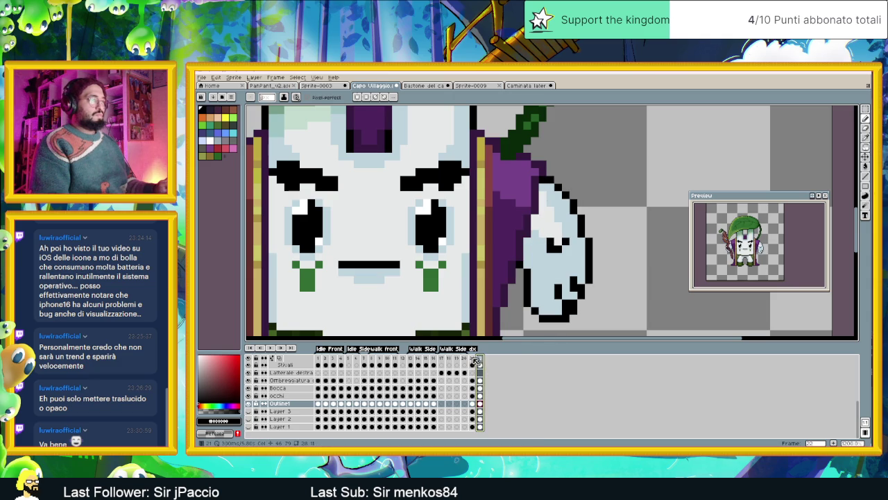
left_click(473, 360)
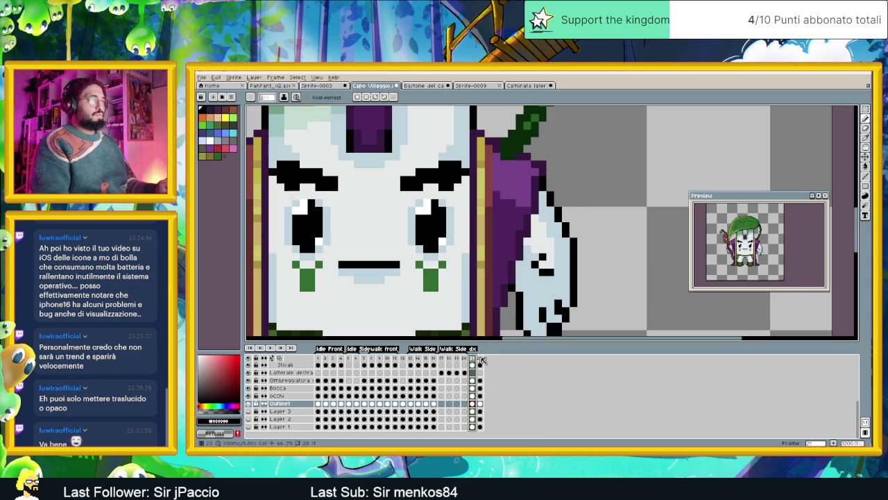
left_click(482, 358)
left_click_drag(566, 289, 536, 258)
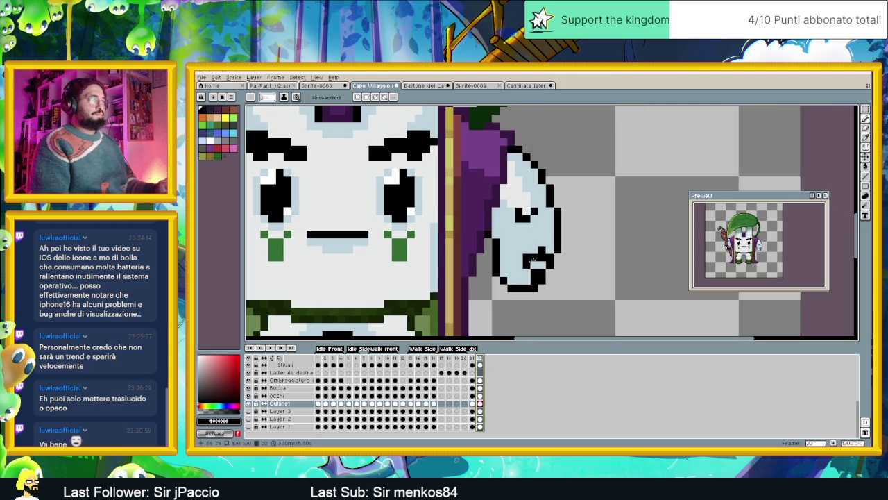
mouse_move(572, 217)
left_mouse_down()
mouse_move(507, 234)
mouse_move(507, 247)
mouse_move(555, 229)
mouse_move(545, 295)
left_mouse_up()
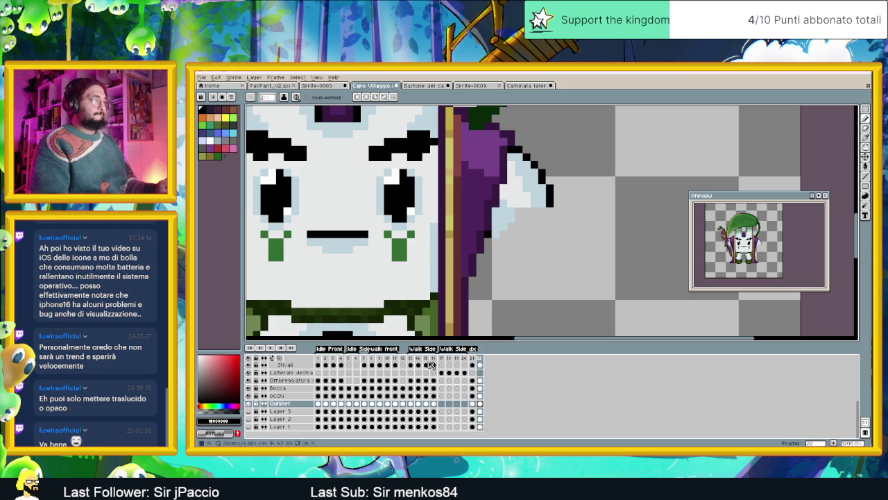
Turn on Onion Skin and place black outline pixels around the lowered hand, then sample its grey-blue
left_click(291, 357)
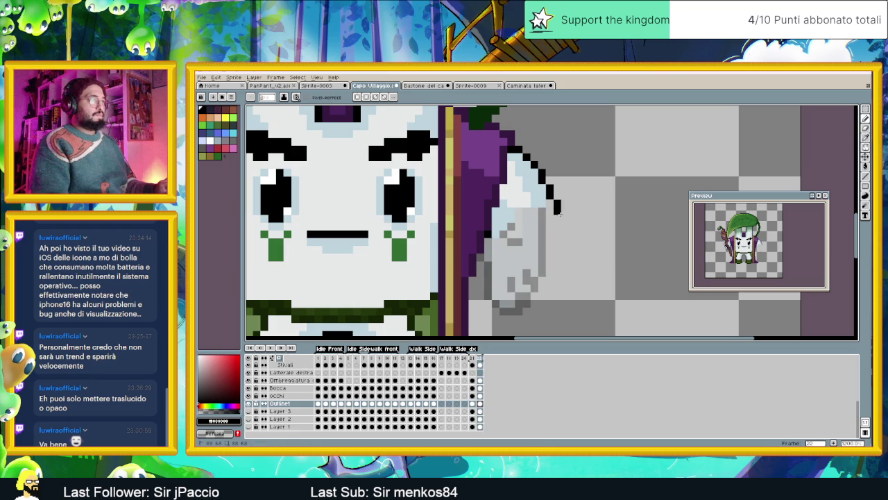
left_click(564, 218)
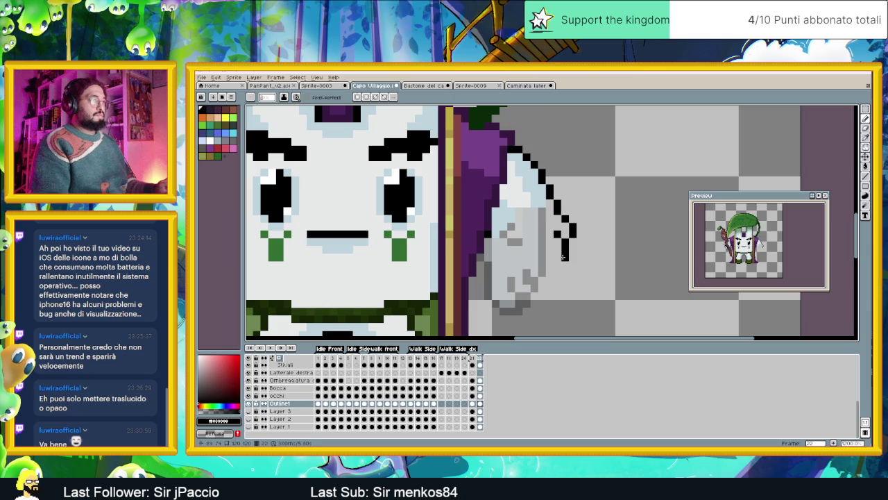
left_click(549, 249)
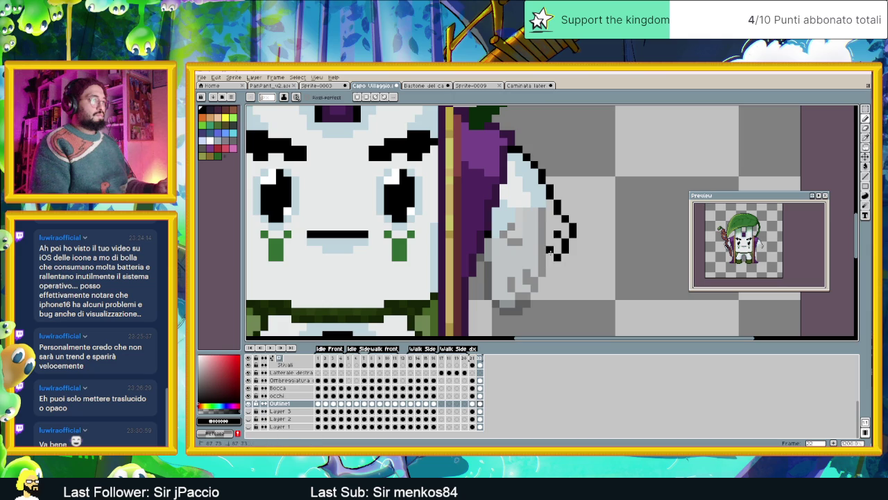
left_click(551, 270)
left_click(543, 270)
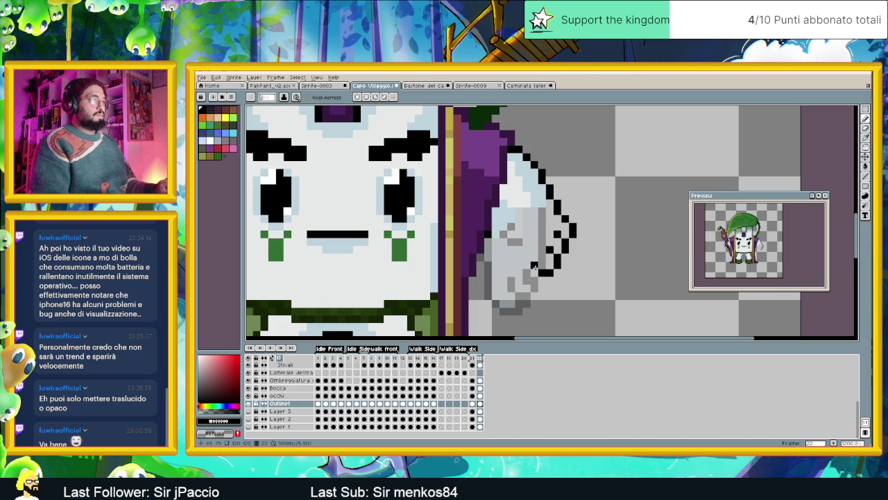
left_click(519, 259)
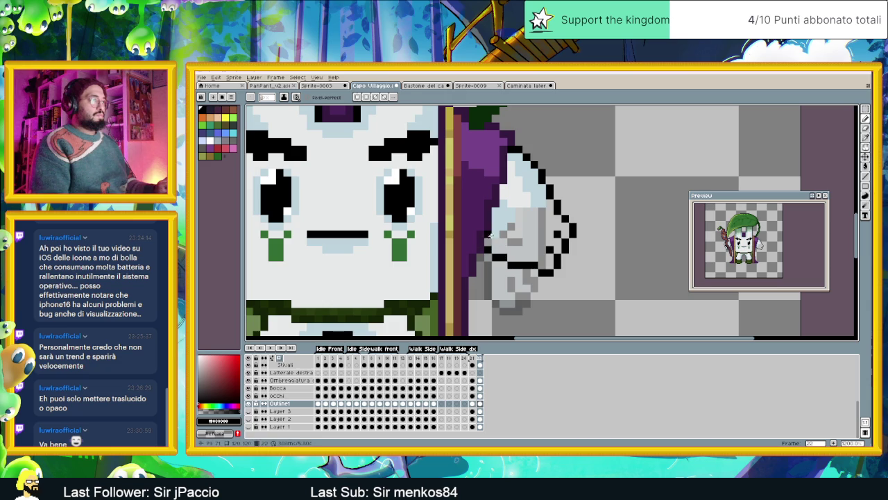
left_click(499, 229, "alt")
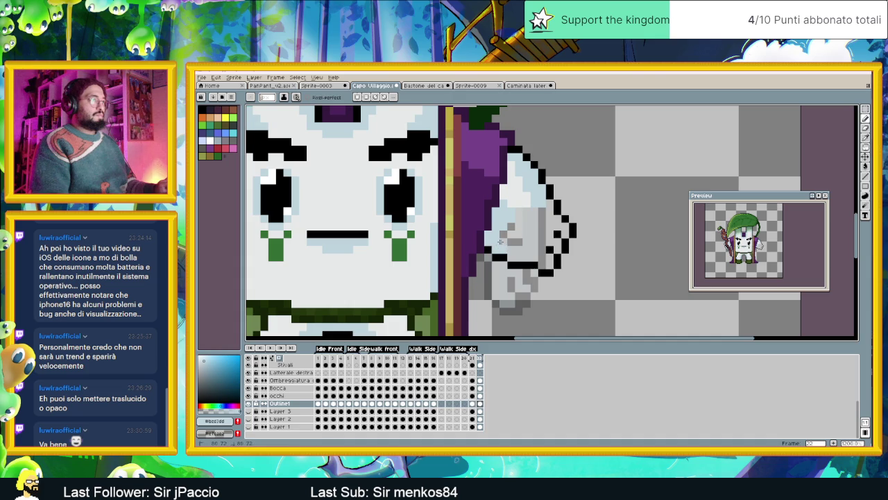
key("alt")
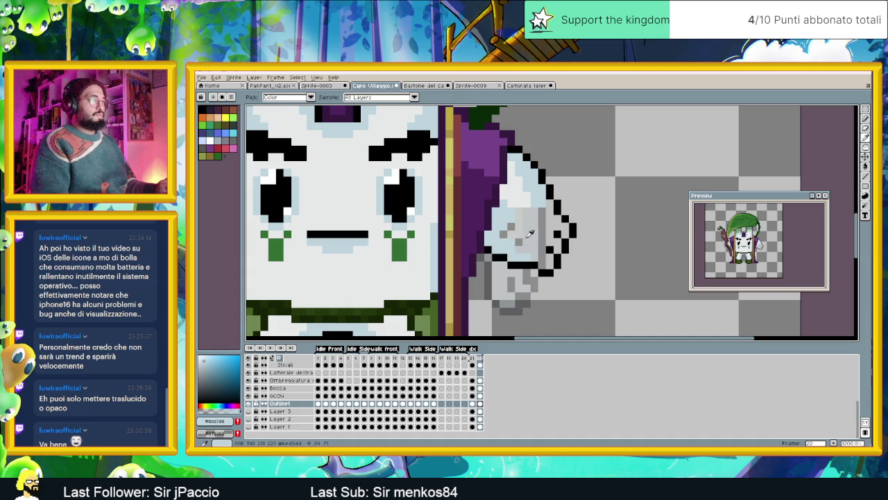
Place a black pixel on the hand, then stroke light blue-grey over its grey shading and block top
left_click(559, 234, "alt")
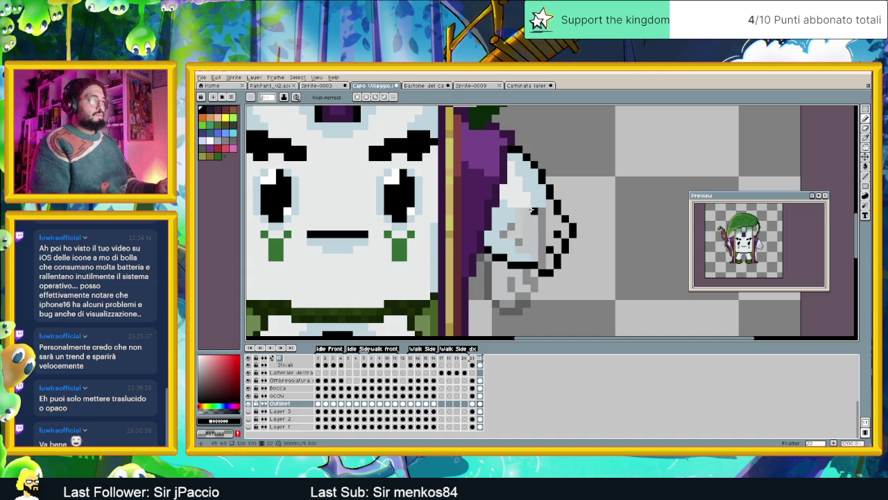
left_click(534, 216)
left_click(535, 211, "alt")
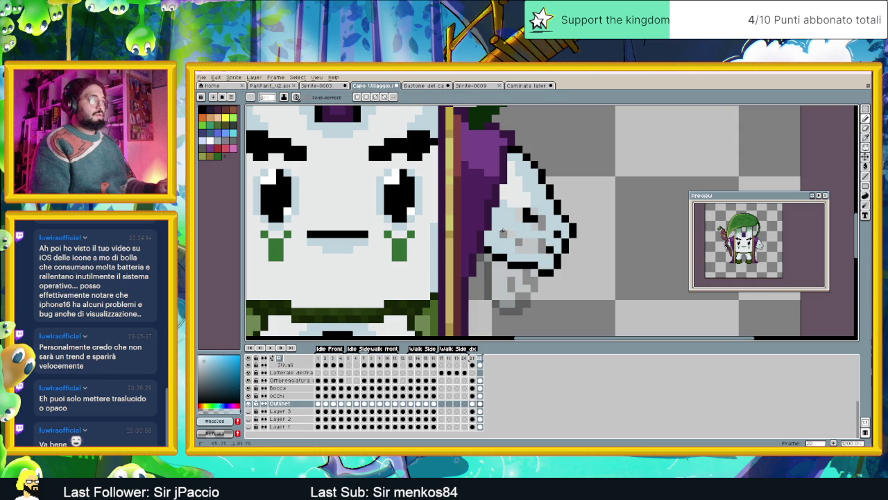
left_click_drag(519, 241, 540, 241)
left_click(526, 194, "alt")
left_click_drag(534, 211, 525, 210)
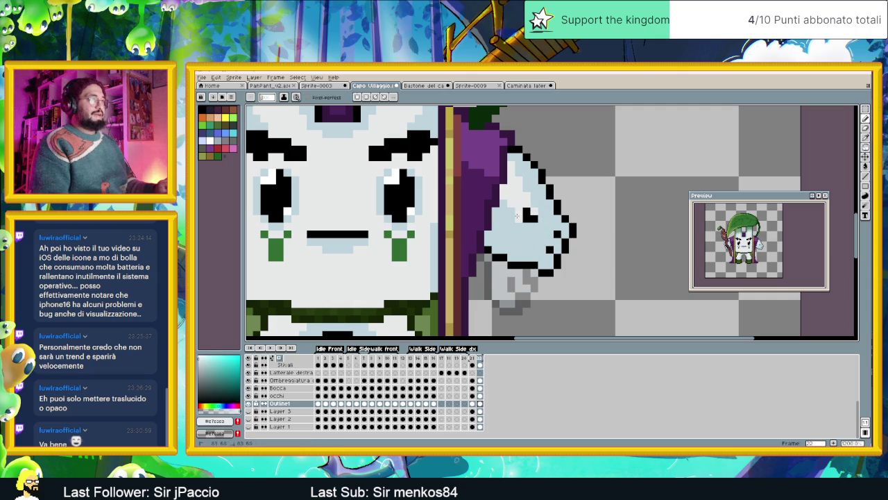
scroll(528, 215, "down", 1)
scroll(552, 198, "up", 1)
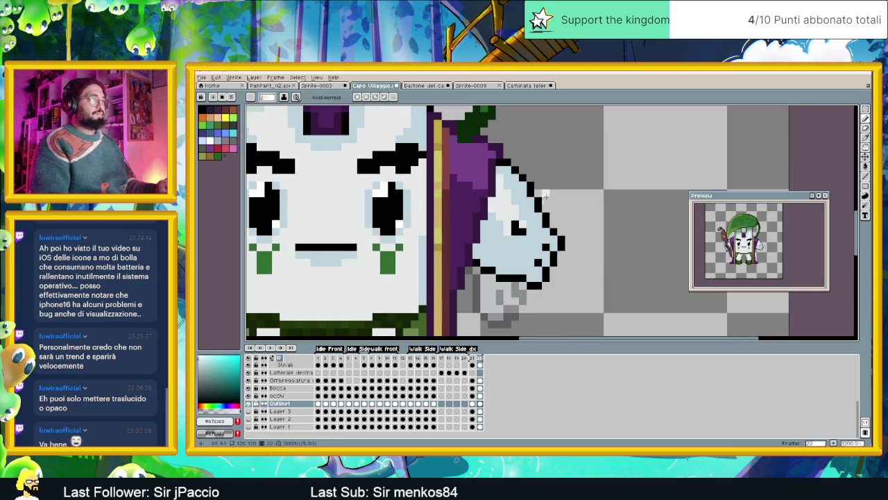
scroll(561, 224, "down", 1)
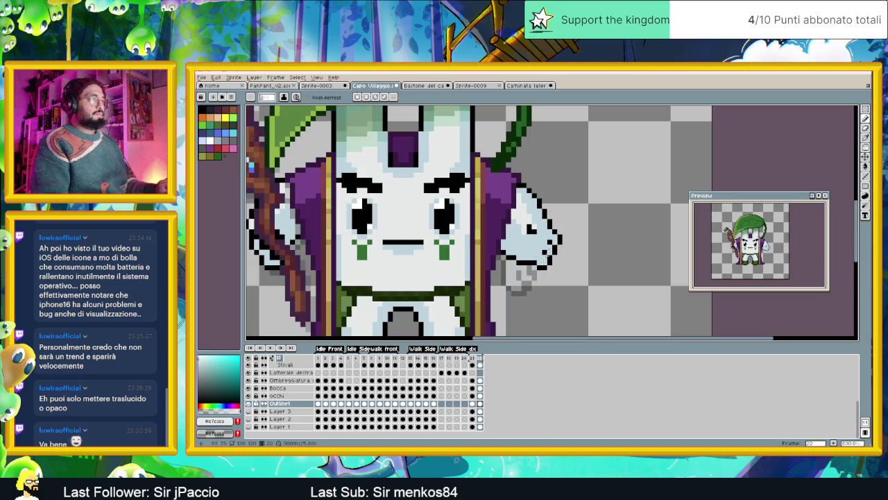
left_click(472, 358)
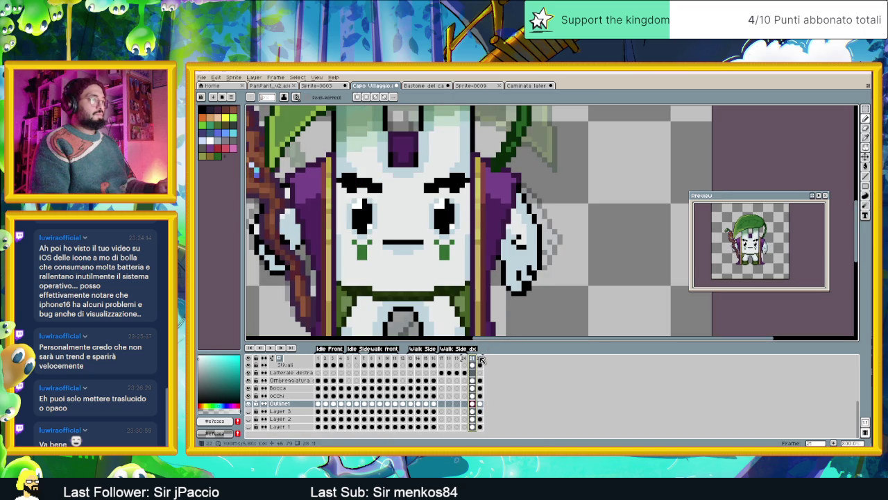
left_click(480, 358)
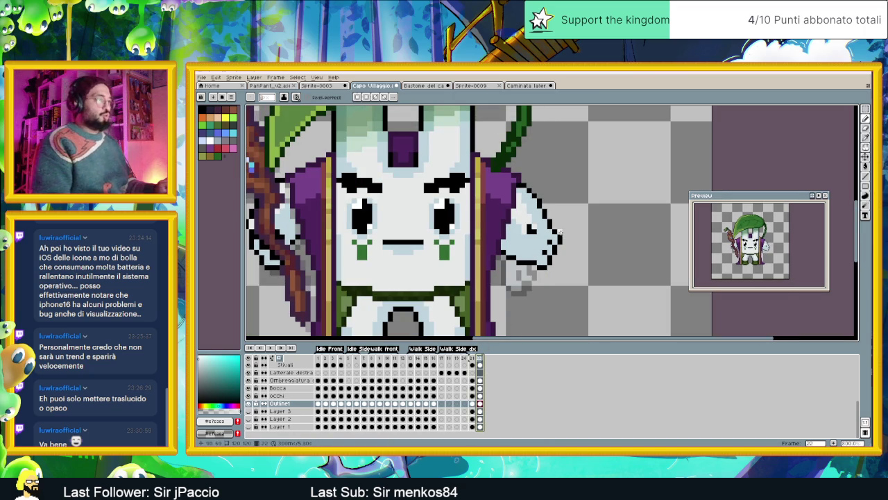
scroll(566, 233, "up", 2)
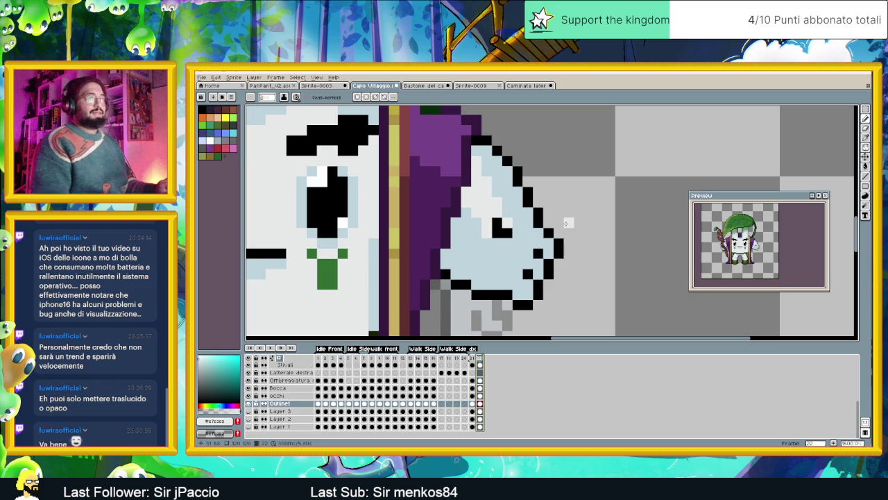
left_click(472, 358)
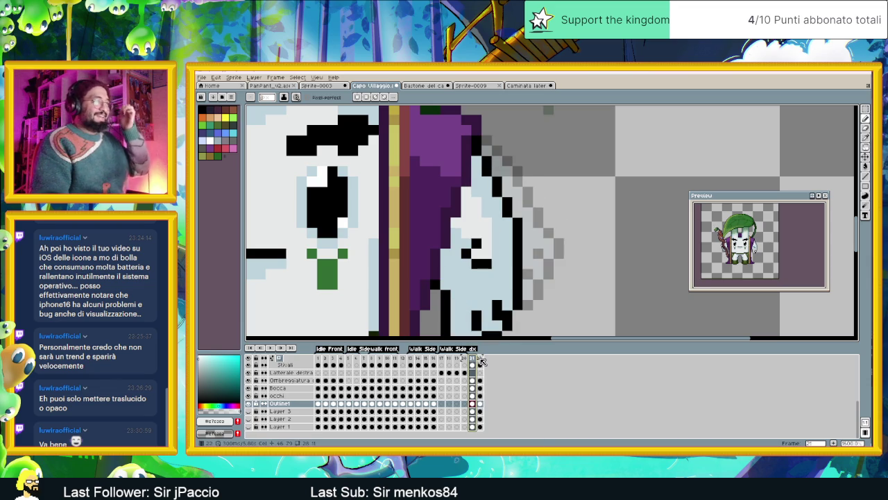
left_click(480, 359)
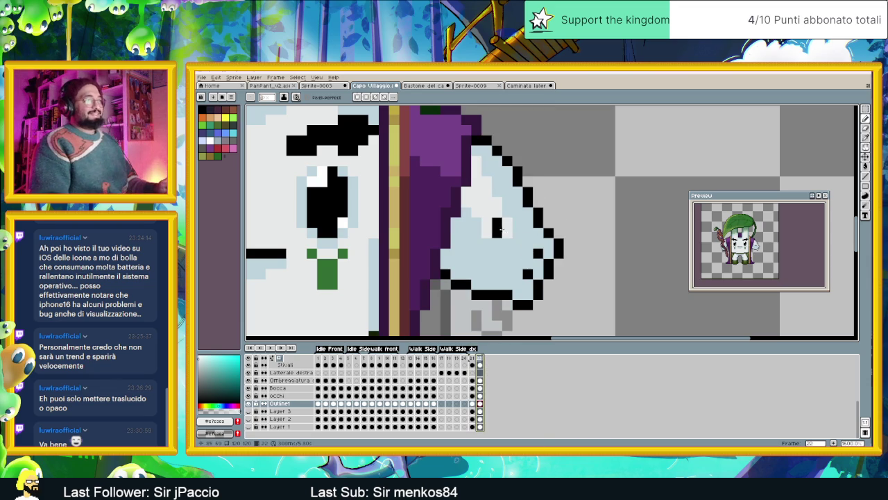
Add black outline pixels beside the eye shape and out along the hand's right edge
left_click(507, 232, "alt")
left_click(516, 222)
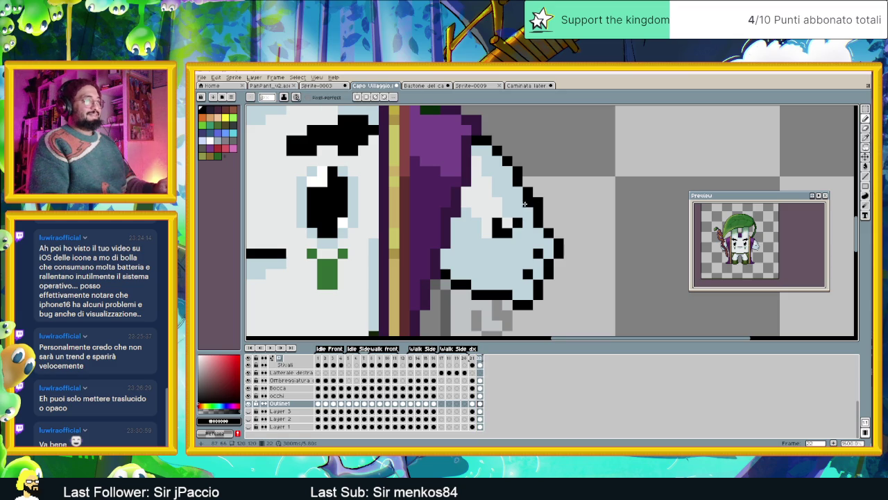
left_click(527, 203, "alt")
left_click(542, 213, "alt")
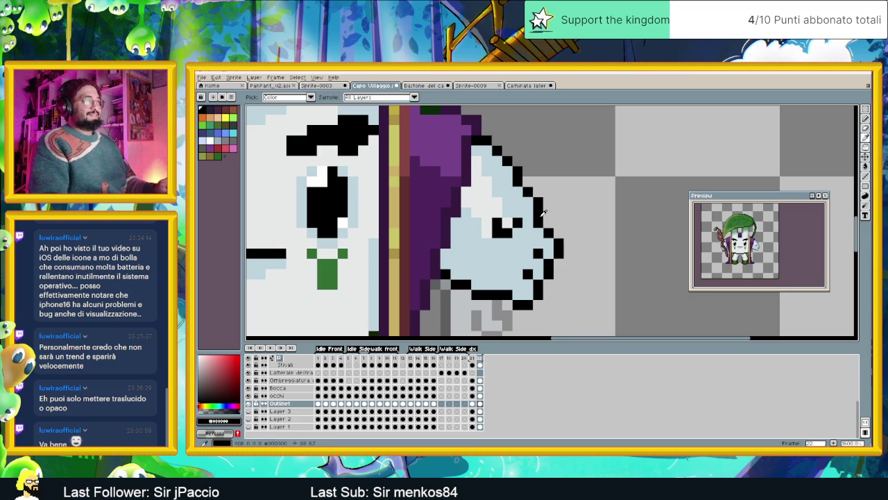
left_click(533, 219, "alt")
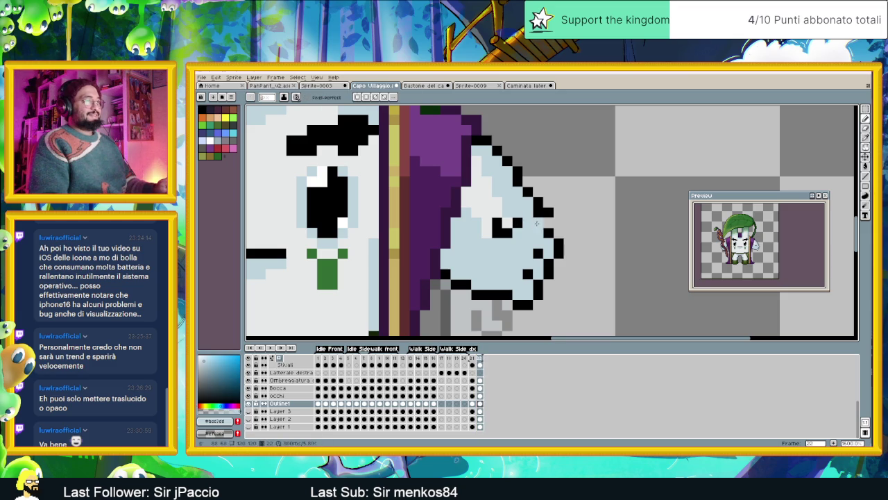
left_click(549, 230, "alt")
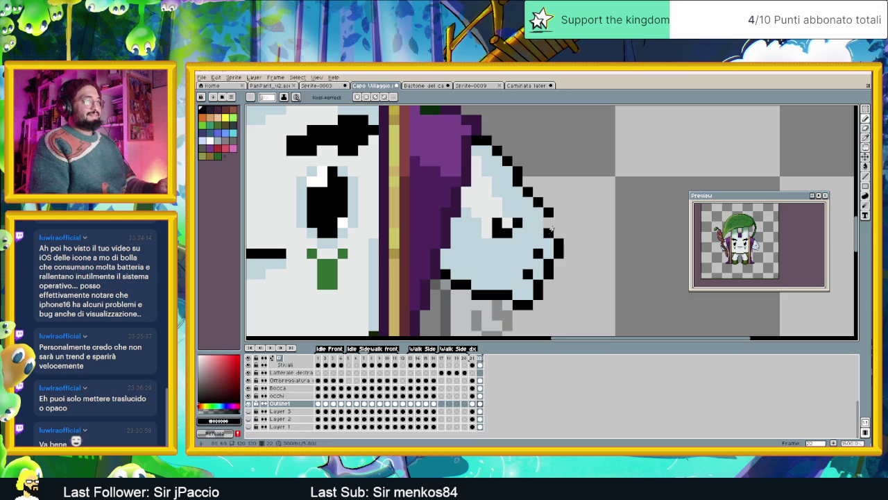
left_click(569, 232)
left_click(568, 243)
Repaint one edge pixel light blue and add more black outline pixels lower down the edge
left_click(547, 232, "alt")
left_click(559, 241)
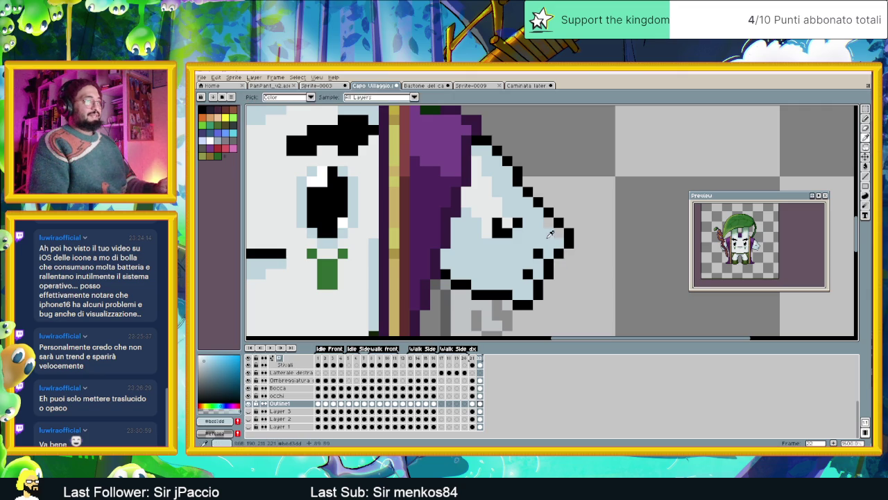
left_click(567, 243, "alt")
left_click(559, 253)
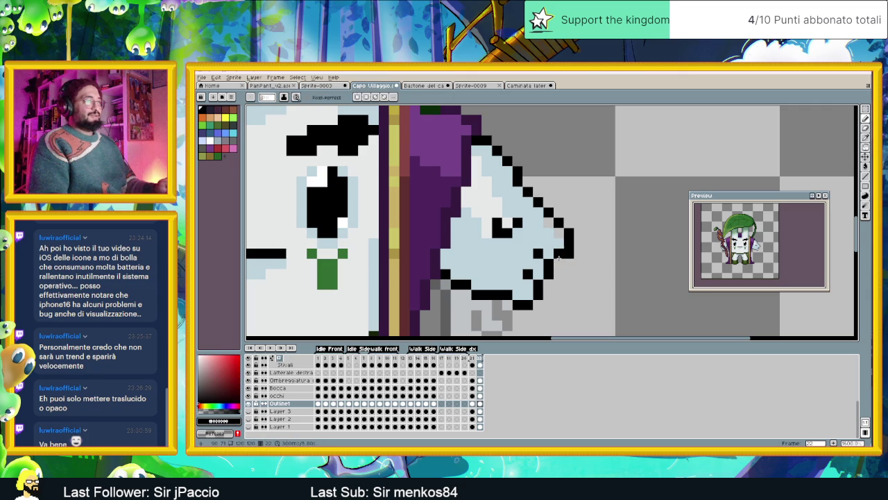
left_click(538, 243)
left_click(536, 247, "alt")
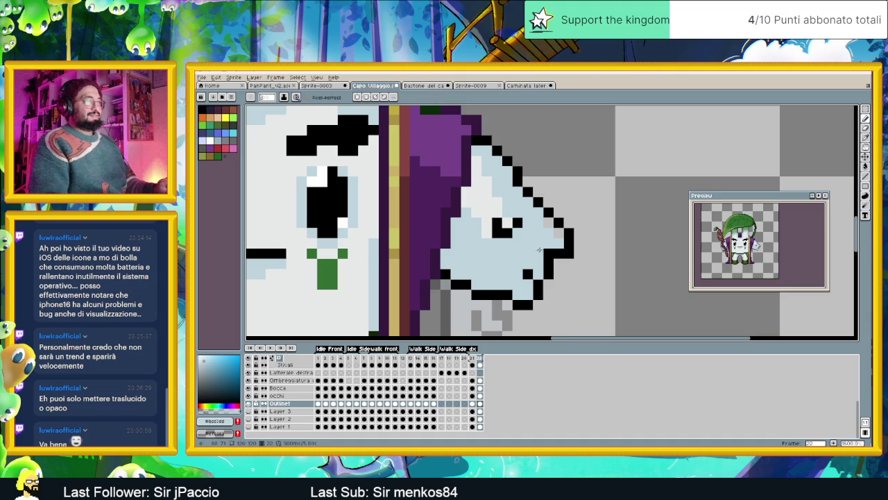
left_click(550, 253)
Add black pixels along the hand's bottom-right, fill a grey pixel light blue, and step the edge
left_click(555, 262, "alt")
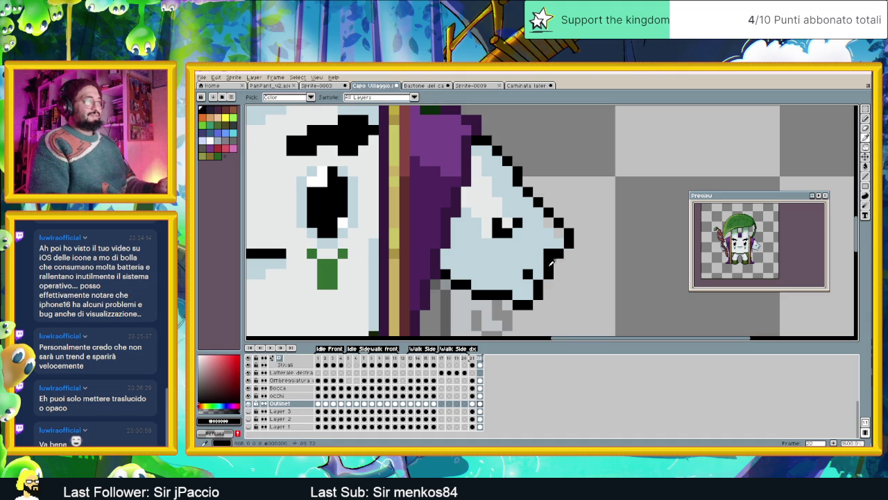
left_click(560, 273)
left_click(547, 275)
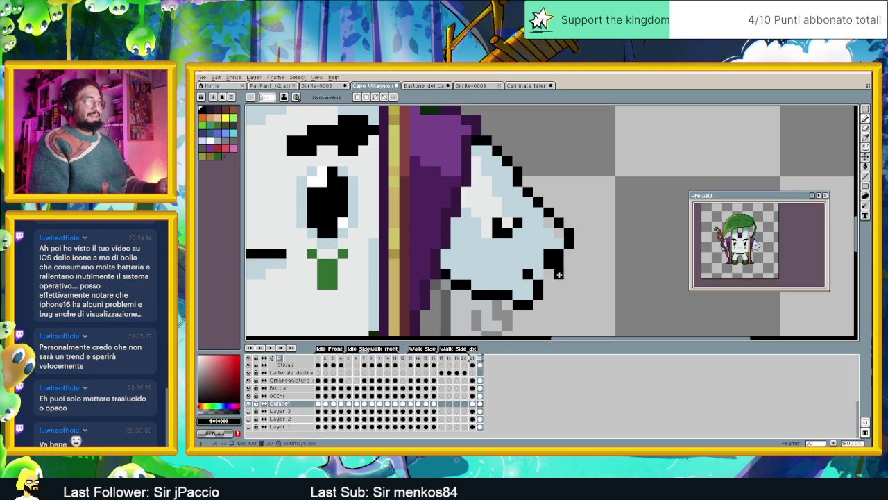
left_click(535, 266)
left_click(536, 265, "alt")
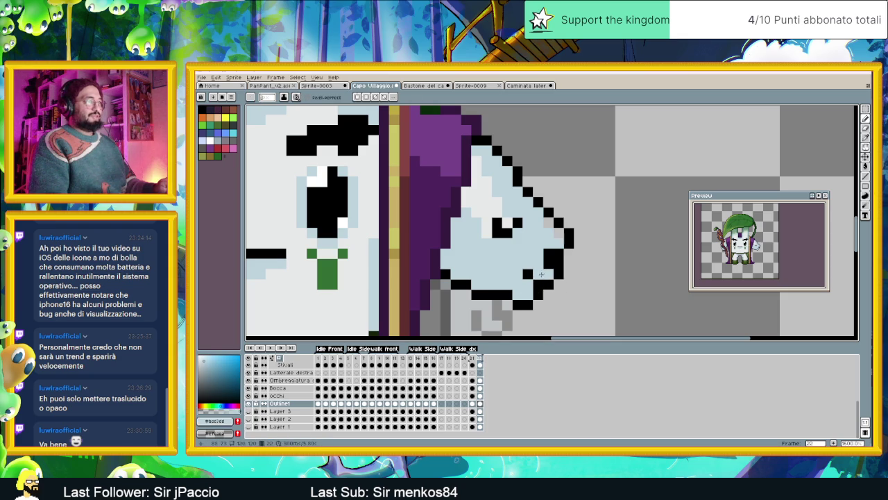
left_click(547, 222)
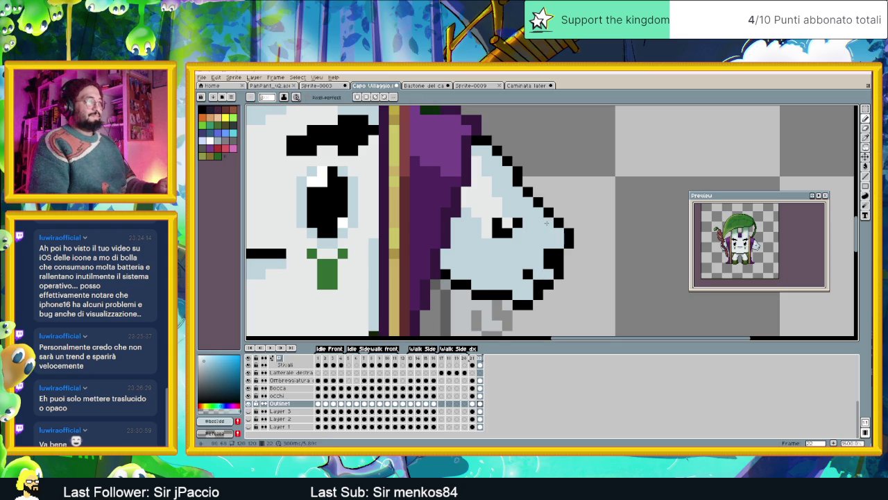
left_click(528, 191, "alt")
left_click(537, 193)
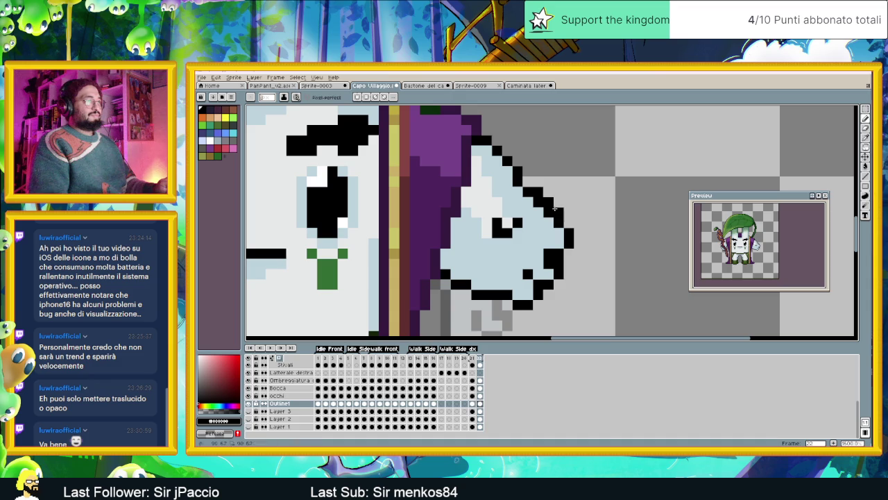
left_click(534, 206, "alt")
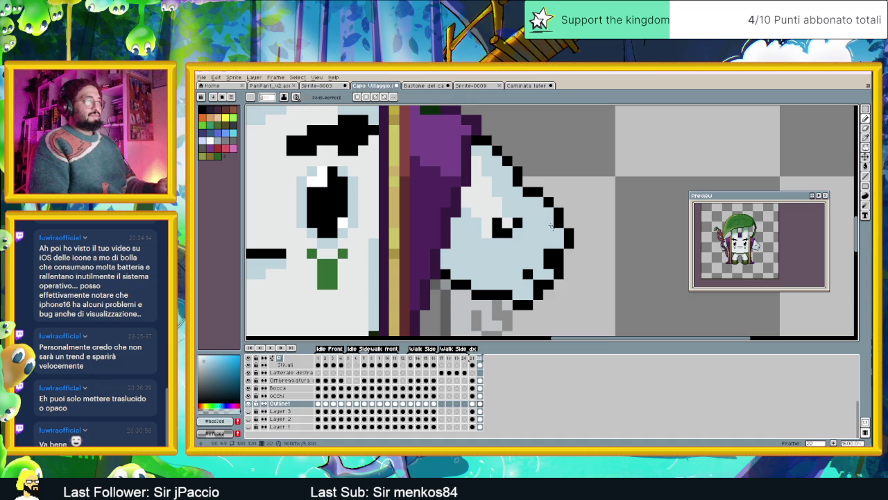
scroll(553, 233, "down", 2)
Add a black pixel on the hand's left edge and turn one bottom outline pixel light blue
scroll(513, 275, "up", 1)
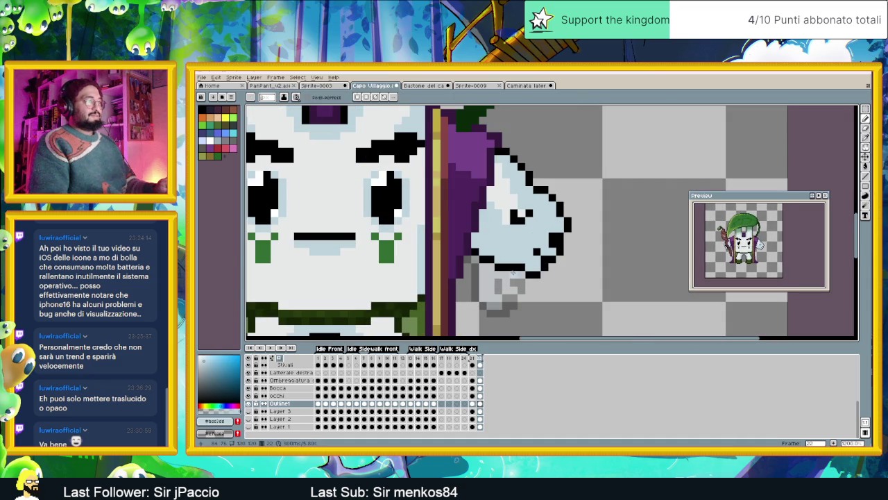
scroll(476, 254, "up", 1)
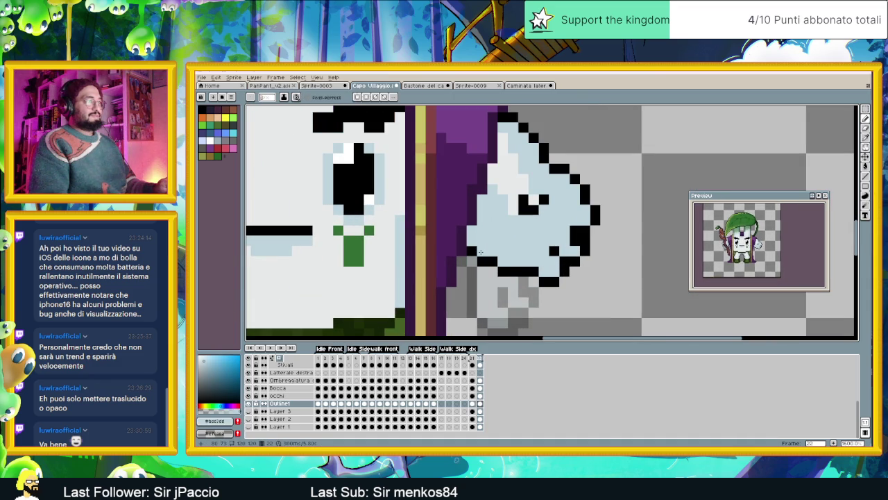
left_click(482, 258, "alt")
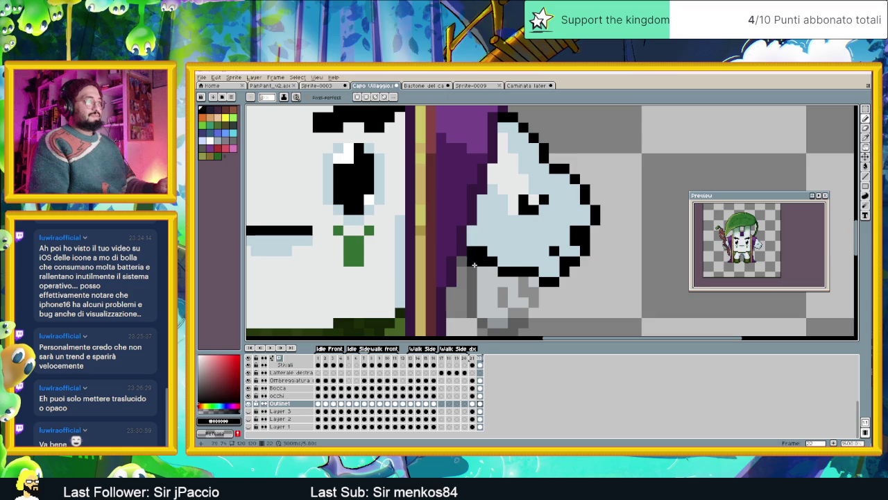
left_click(472, 240)
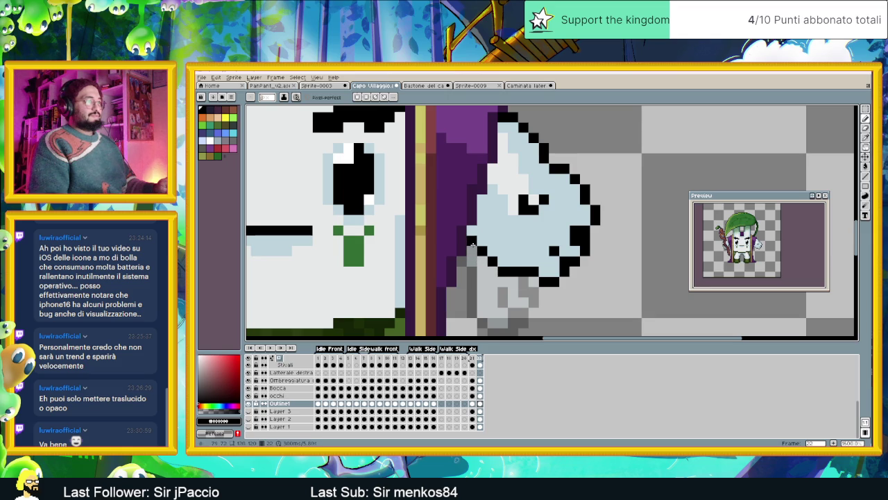
left_click(546, 268, "alt")
left_click(523, 271)
Sample the light skin colour from the sprite with the Alt eyedropper
scroll(485, 285, "down", 4)
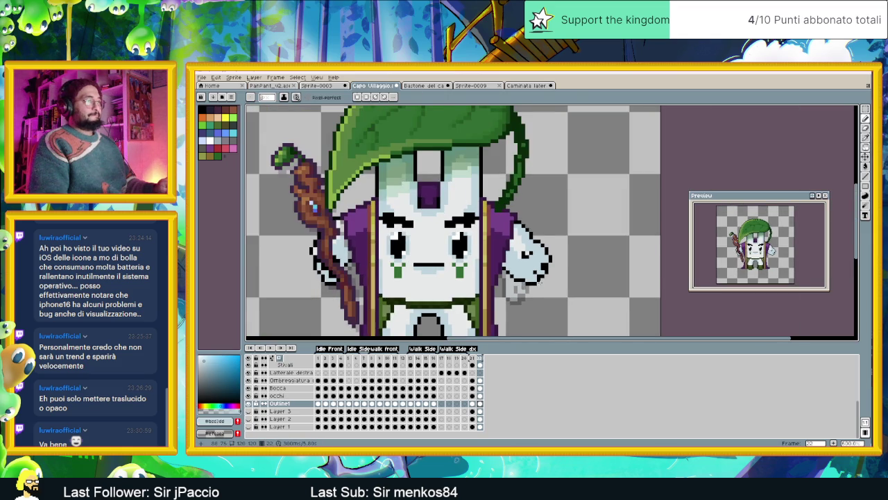
scroll(534, 283, "down", 1)
scroll(535, 274, "up", 2)
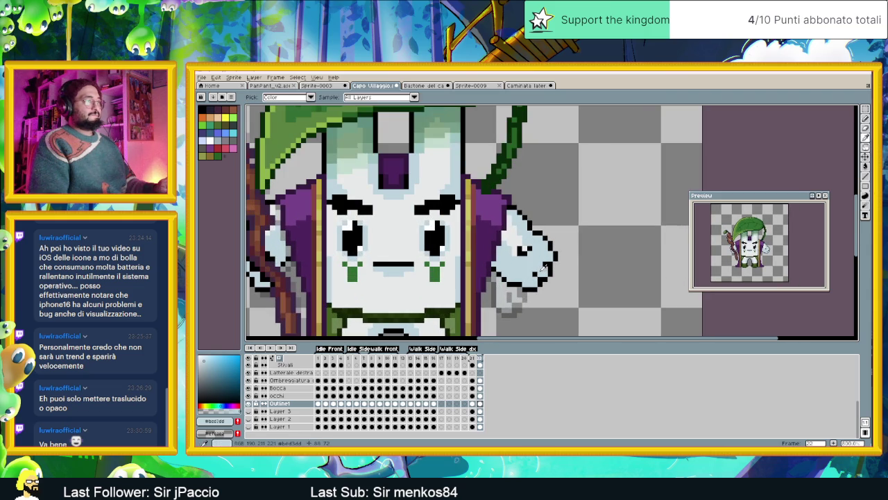
key("alt")
left_click(515, 234, "alt")
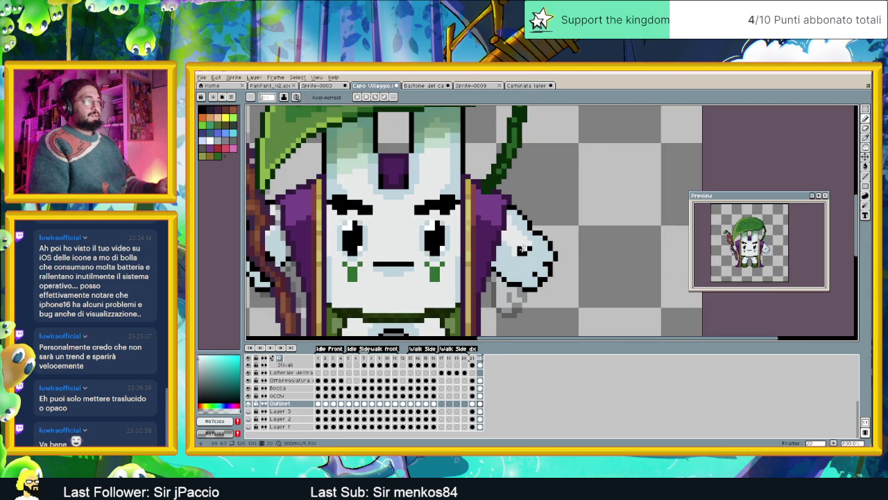
scroll(513, 272, "down", 2)
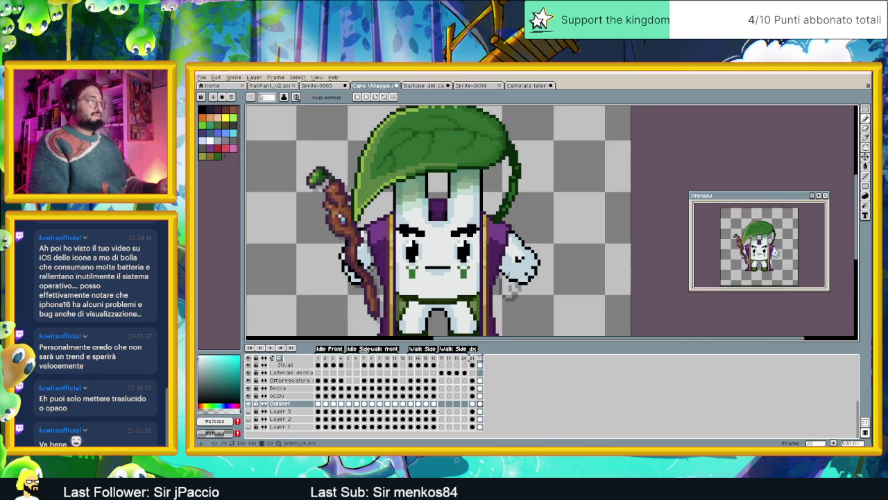
Flip between frames 21 and 22 three times to compare poses, ending zoomed in on frame 22
left_click(475, 360)
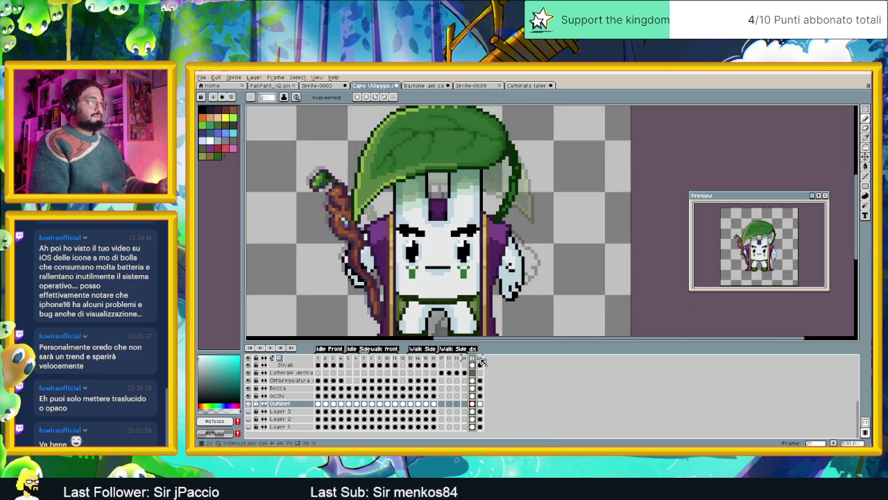
left_click(480, 359)
left_click(474, 360)
left_click(481, 358)
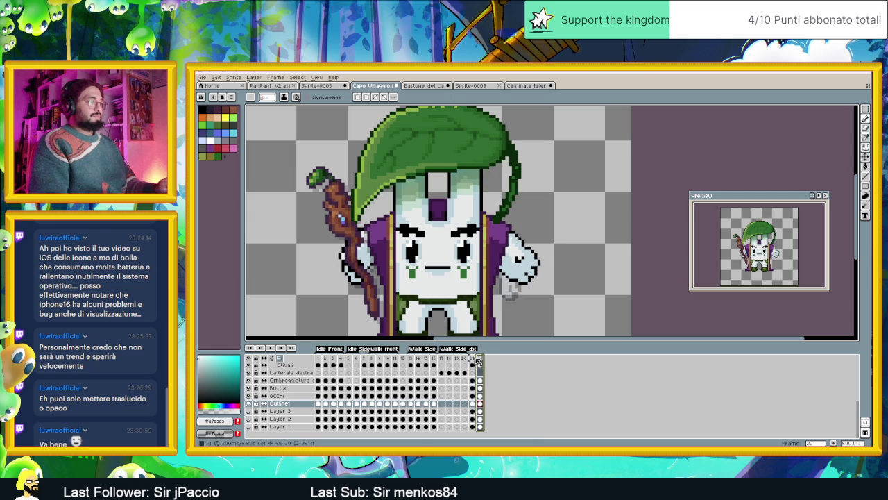
left_click(472, 358)
left_click(481, 361)
scroll(527, 267, "up", 4)
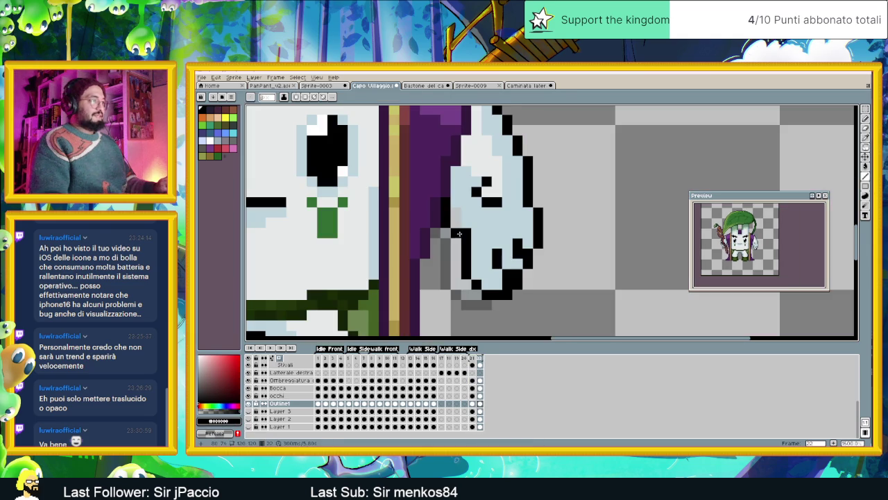
Paint the hand's left black outline pixels light blue, then flip between frames to check it
left_click(468, 222, "alt")
left_click_drag(466, 232, 467, 243)
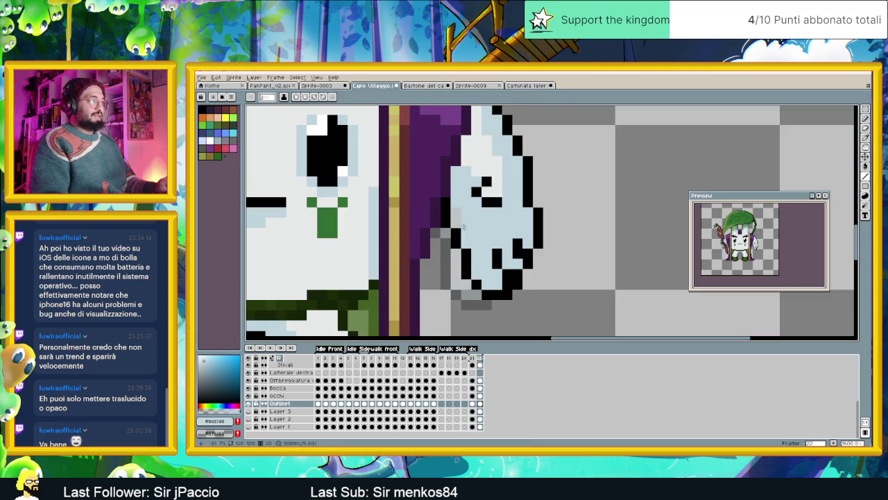
scroll(495, 175, "down", 2)
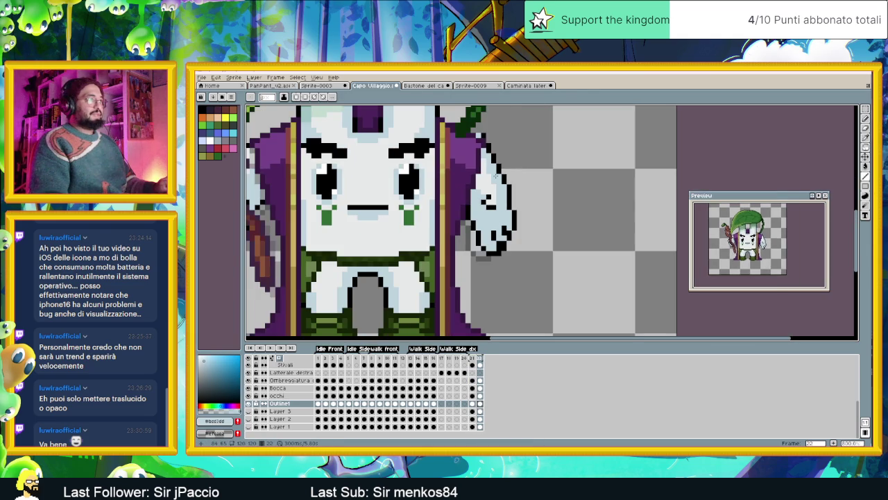
scroll(490, 199, "down", 1)
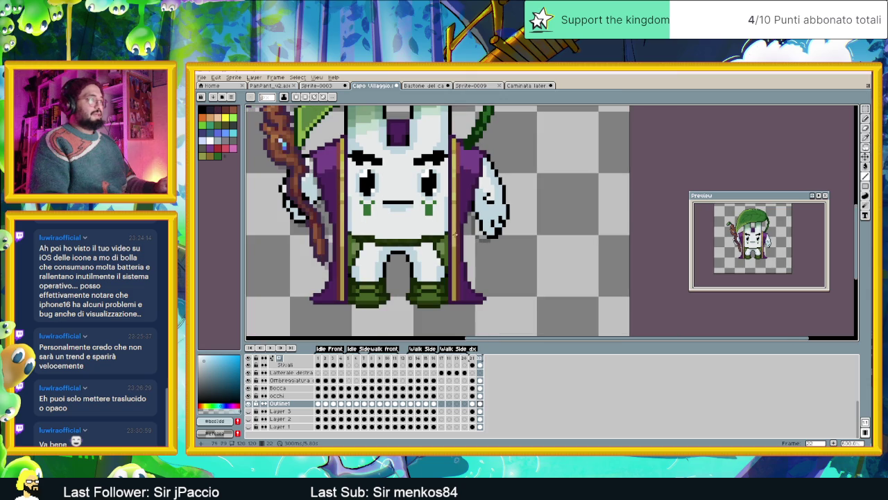
left_click(480, 361)
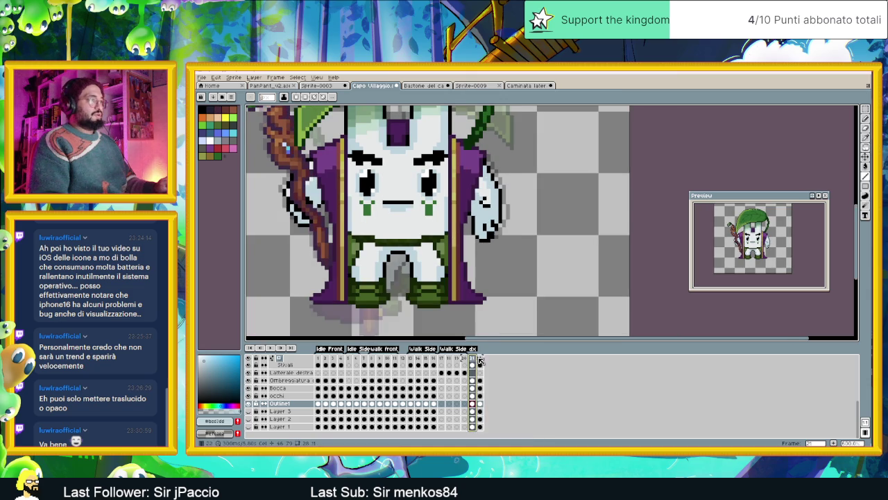
left_click(473, 361)
left_click(479, 361)
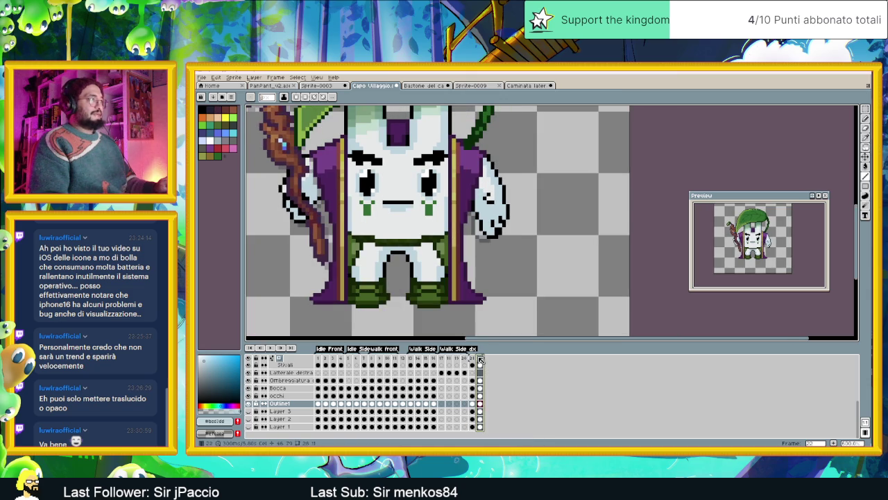
left_click(473, 361)
left_click(479, 361)
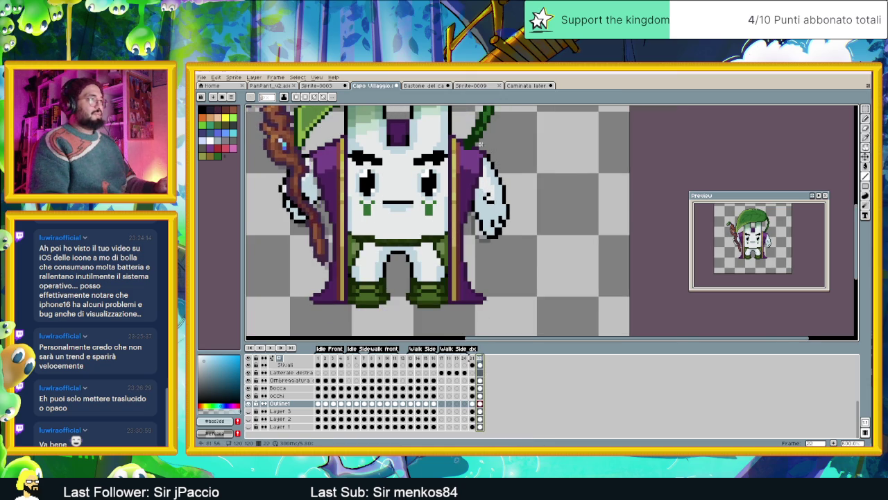
scroll(481, 144, "up", 1)
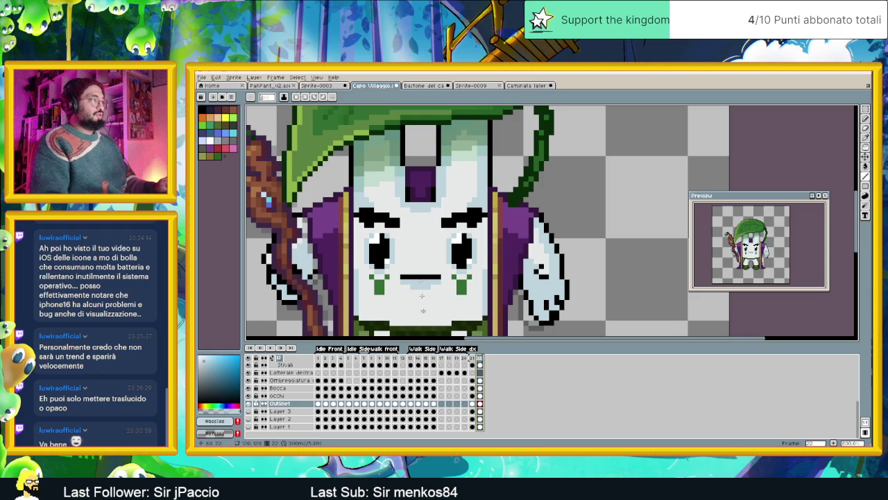
Go to frame 21 and turn on vertical symmetry
left_click(476, 361)
left_click(473, 361)
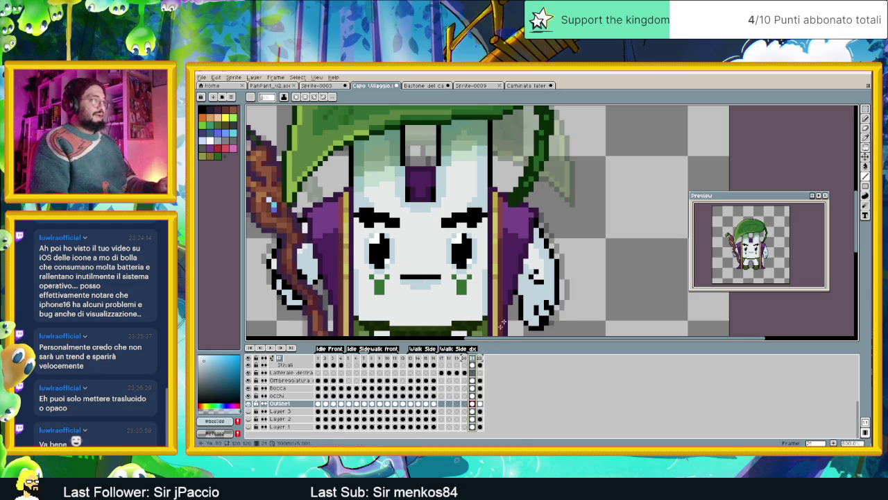
left_click(297, 97)
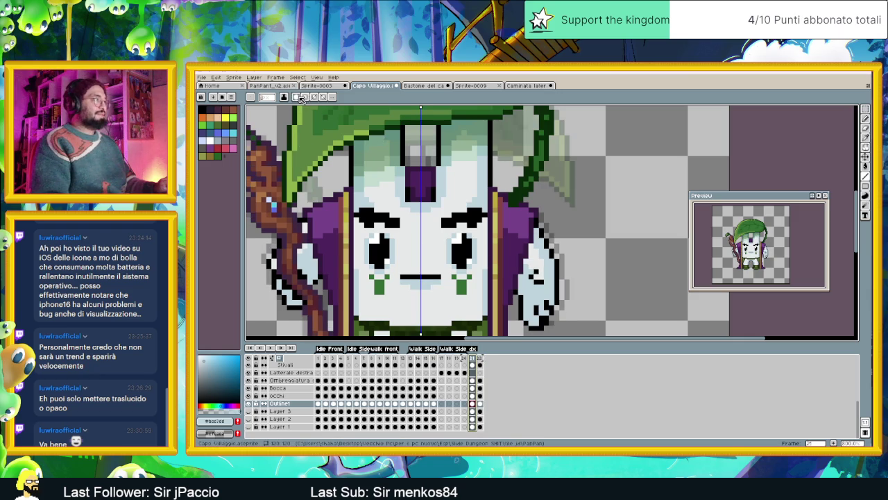
scroll(504, 201, "up", 1)
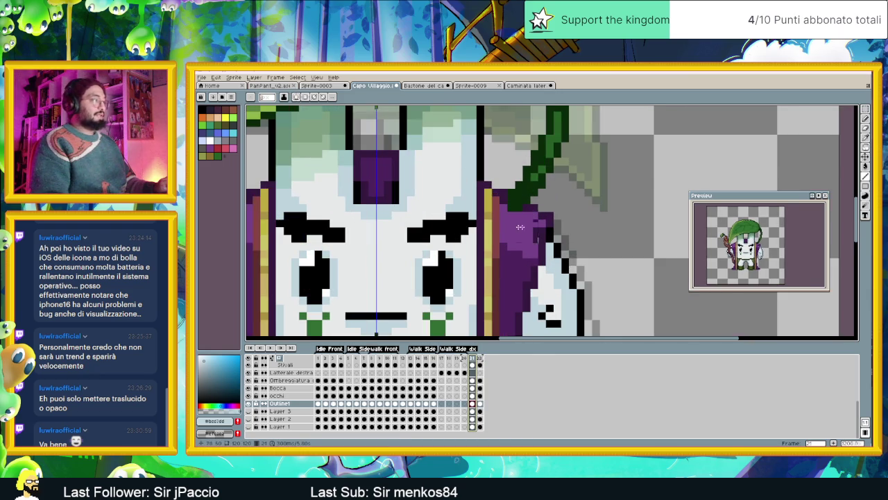
scroll(525, 227, "down", 2)
scroll(451, 222, "up", 1)
scroll(399, 219, "up", 1)
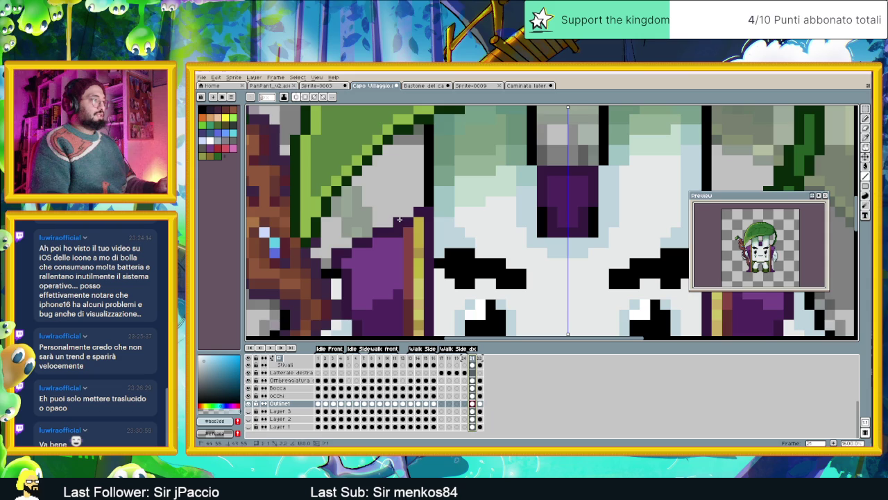
scroll(470, 399, "up", 2)
scroll(471, 399, "up", 2)
scroll(470, 400, "up", 2)
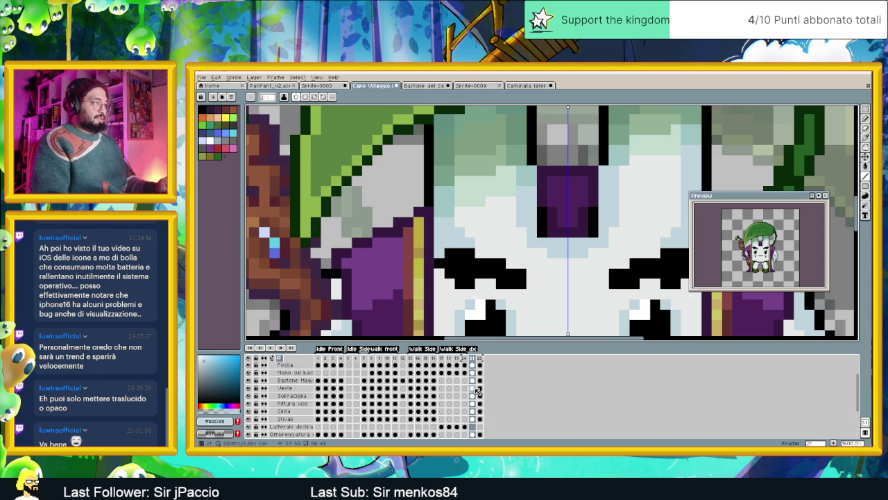
On frame 22's Veste layer, repaint the robe edge and extend the purple robe upward
left_click(474, 389)
left_click(480, 389)
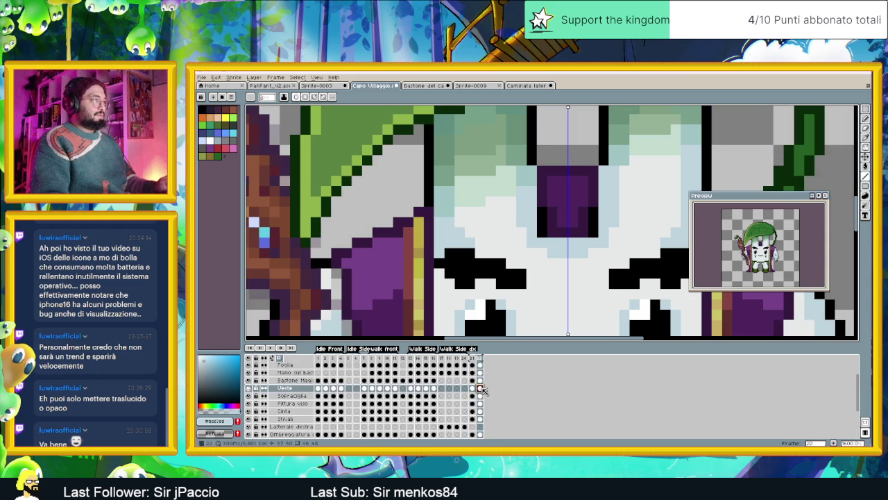
left_click_drag(413, 219, 351, 242)
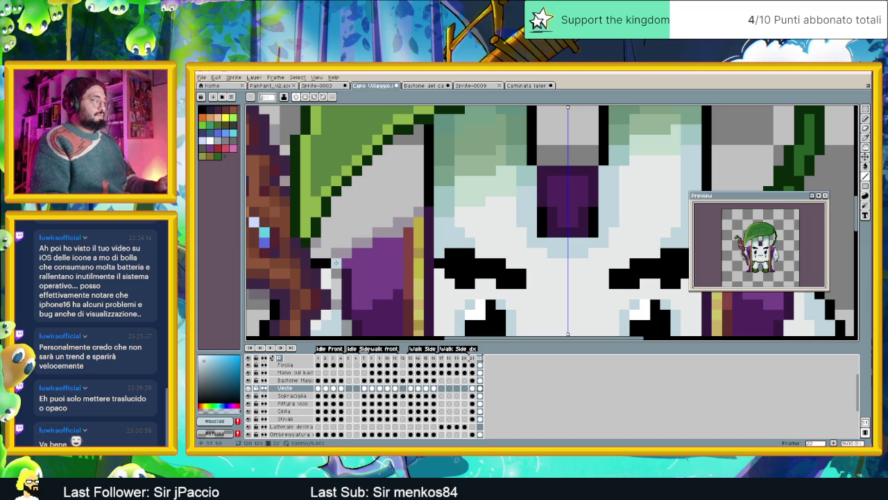
left_click(353, 279, "alt")
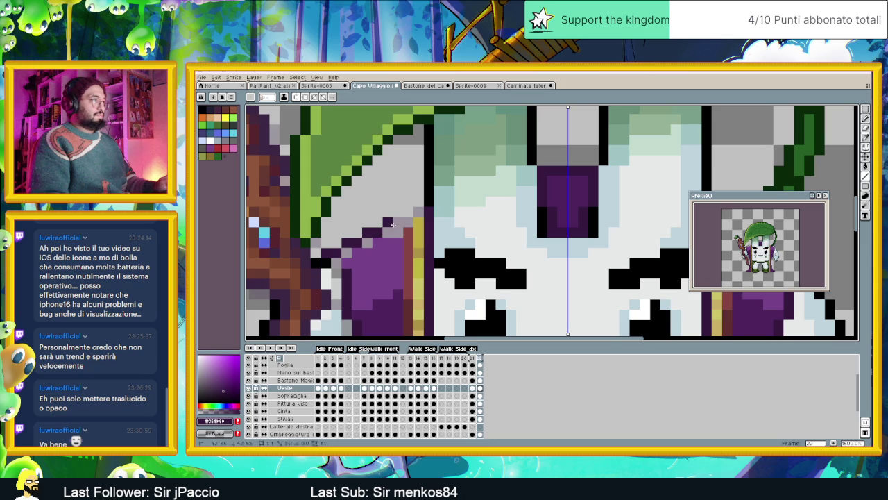
scroll(415, 211, "down", 3)
scroll(389, 229, "up", 2)
scroll(364, 245, "up", 1)
left_click(373, 236, "alt")
left_click_drag(380, 223, 426, 216)
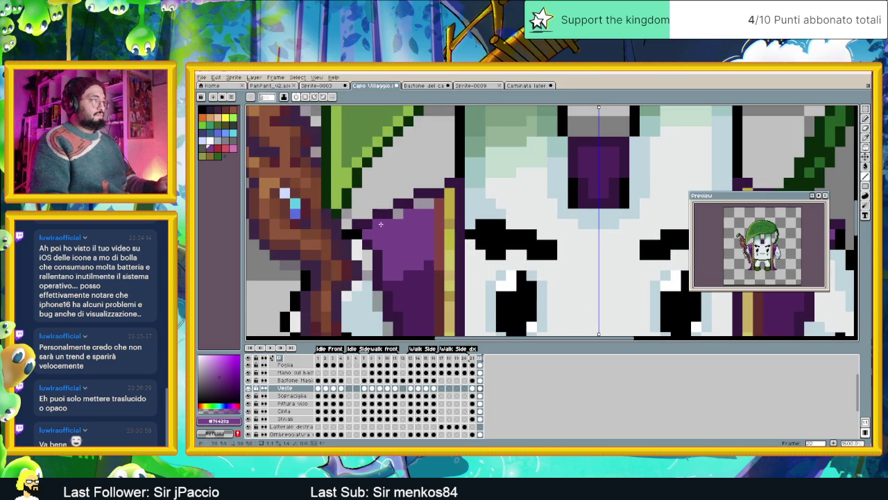
Lasso both robe shoulder pieces symmetrically, nudge them up one pixel, and deselect
scroll(426, 216, "down", 3)
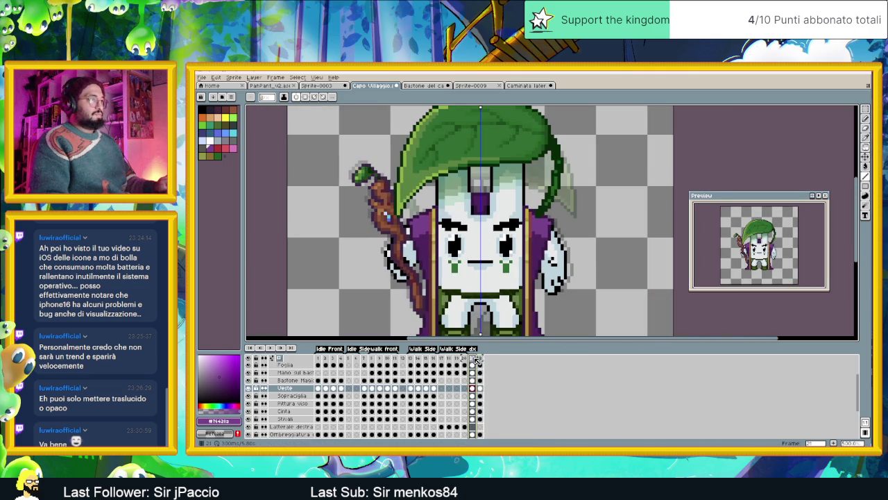
scroll(468, 209, "up", 1)
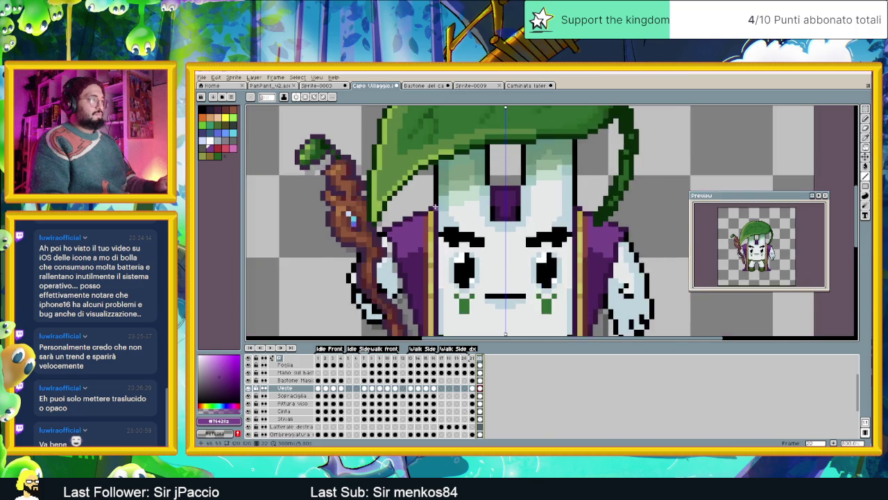
scroll(468, 209, "up", 1)
key("q")
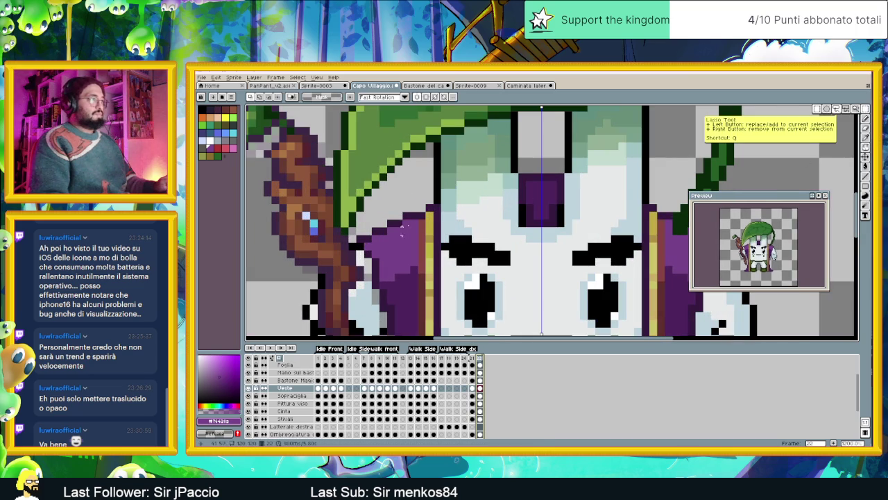
left_click_drag(416, 195, 436, 212)
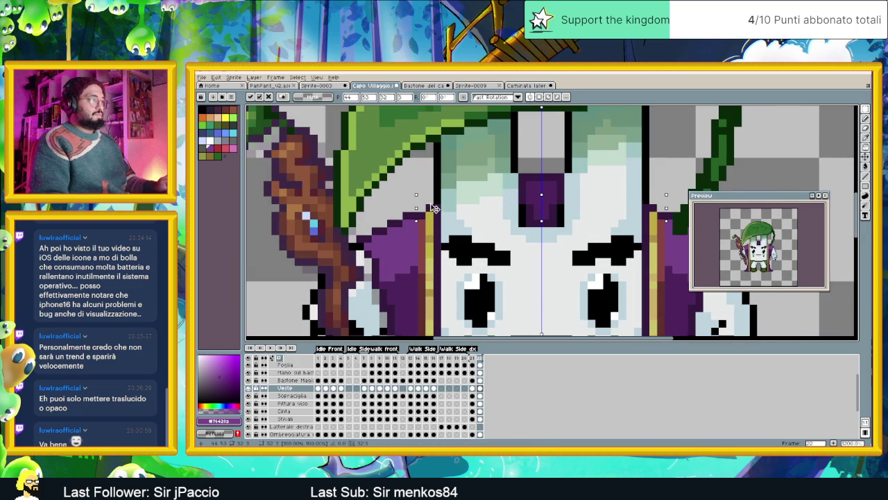
key("Up")
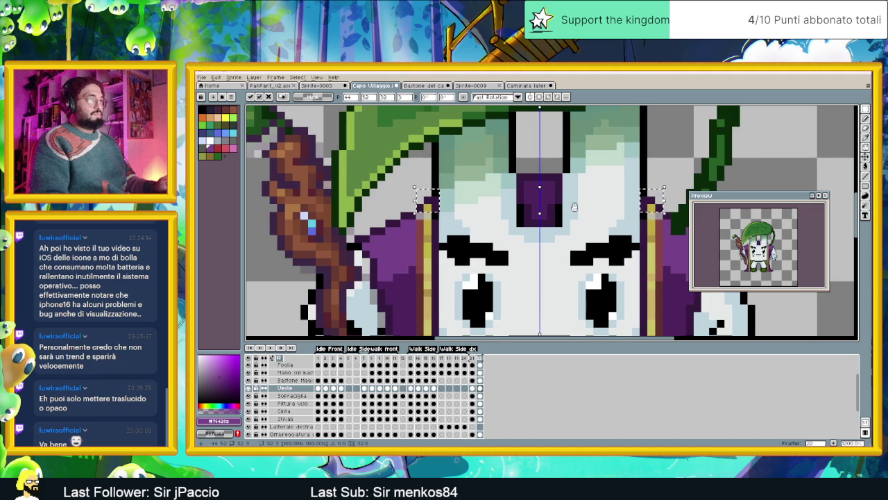
left_click(766, 152)
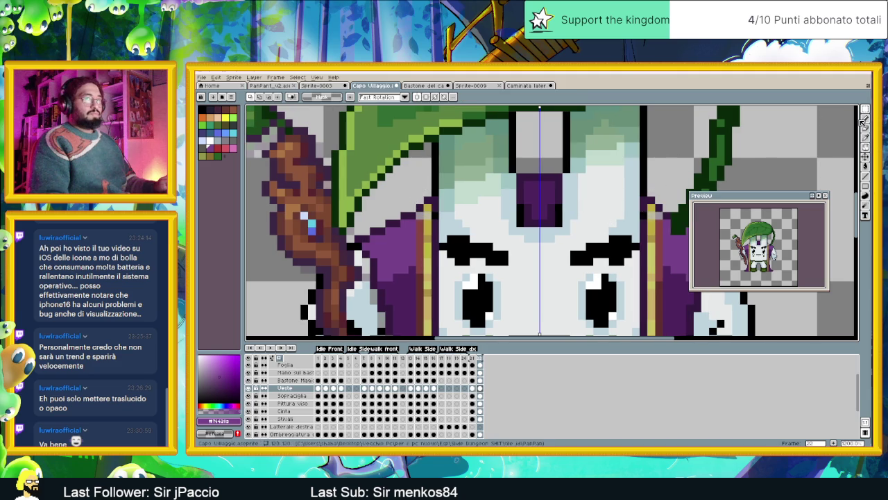
Sample the robe's dark purple and olive trim colours, then re-centre the whole character
key("shift+b")
left_click(644, 206, "alt")
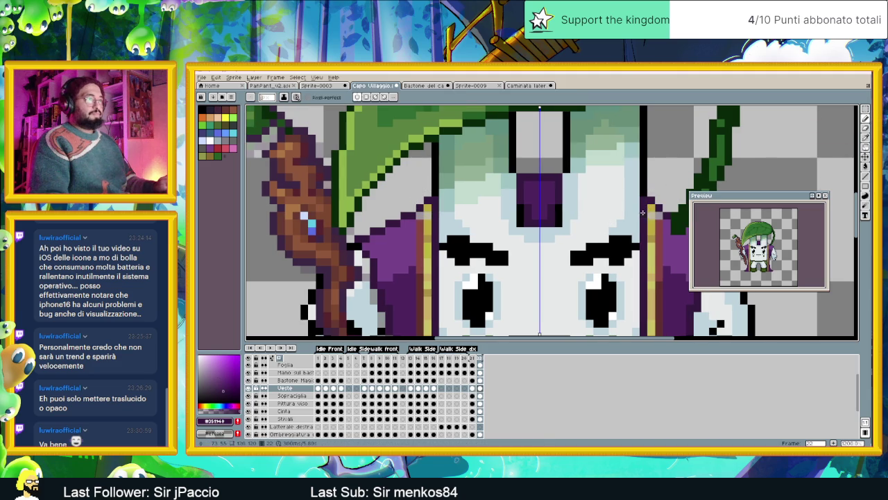
left_click(648, 211, "alt")
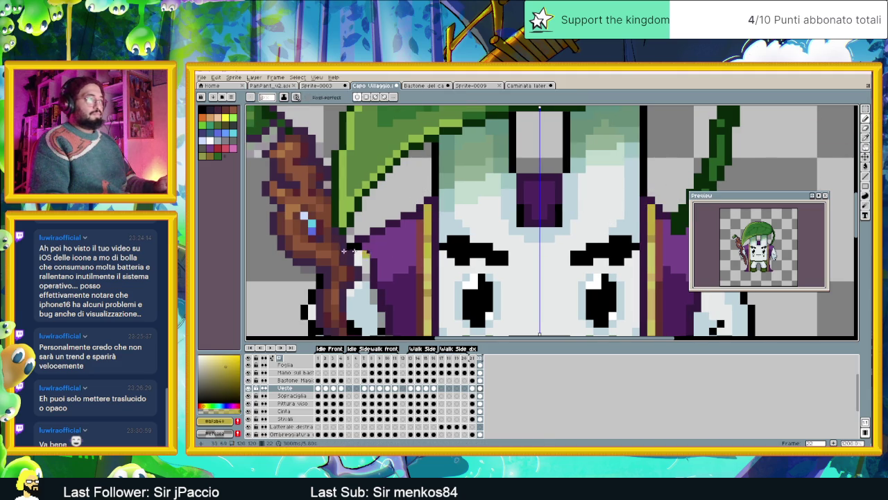
scroll(419, 284, "down", 3)
left_click_drag(419, 284, 429, 256)
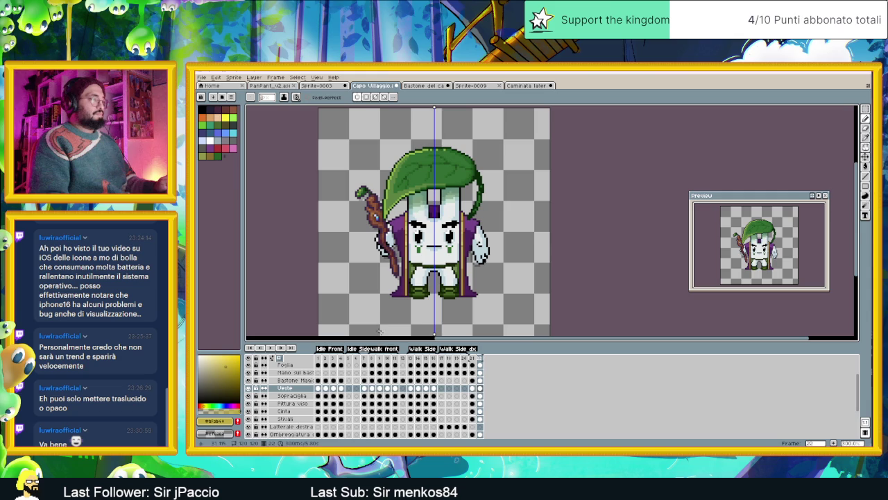
Flip between frames 21 and 22 in the timeline to compare the staff
left_click(476, 358)
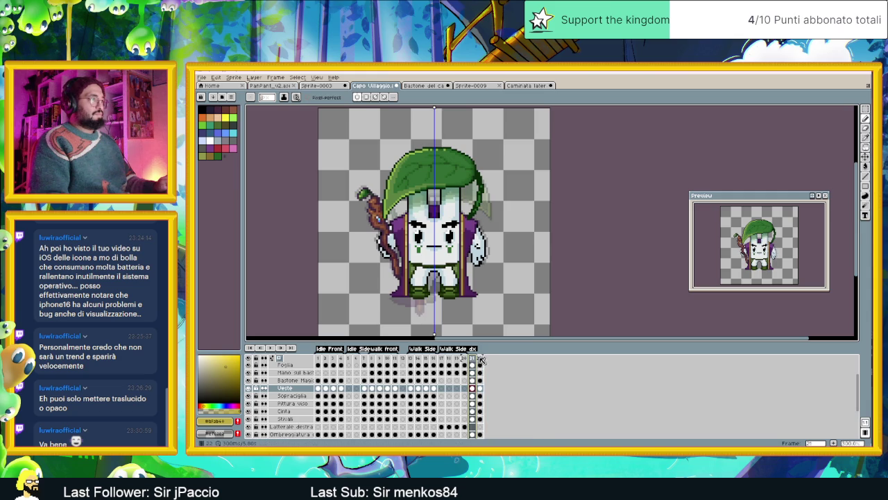
left_click(481, 359)
left_click(473, 360)
left_click(481, 360)
Sample the light blue beside the staff as the drawing colour, then return to frame 22
scroll(414, 227, "up", 2)
scroll(414, 228, "up", 2)
scroll(413, 228, "up", 2)
left_click(414, 228, "alt")
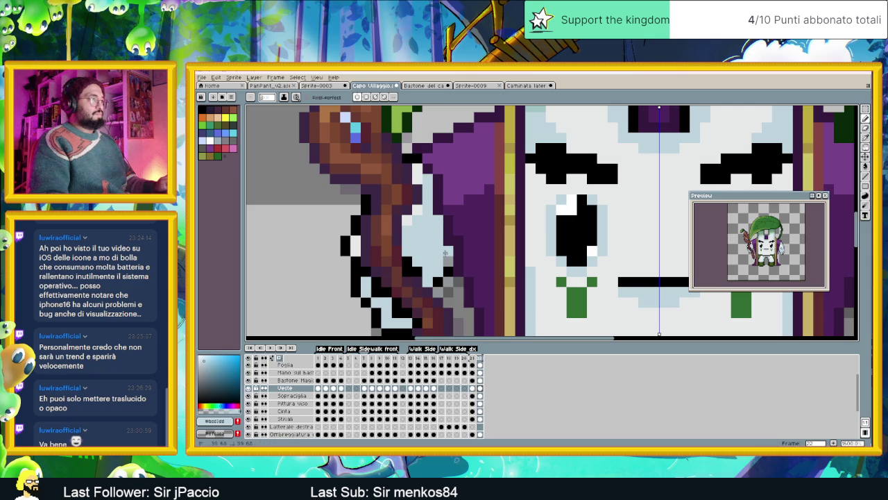
scroll(444, 263, "down", 3)
scroll(506, 270, "down", 1)
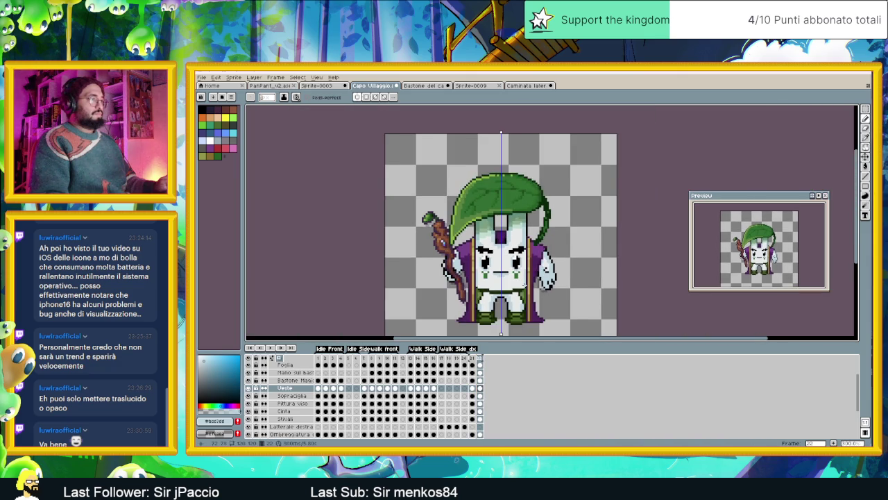
scroll(507, 270, "down", 1)
left_click(479, 358)
Confirm the frame duration in Frame Properties for frames 21–22 and close it
right_click(481, 360)
left_click(514, 363)
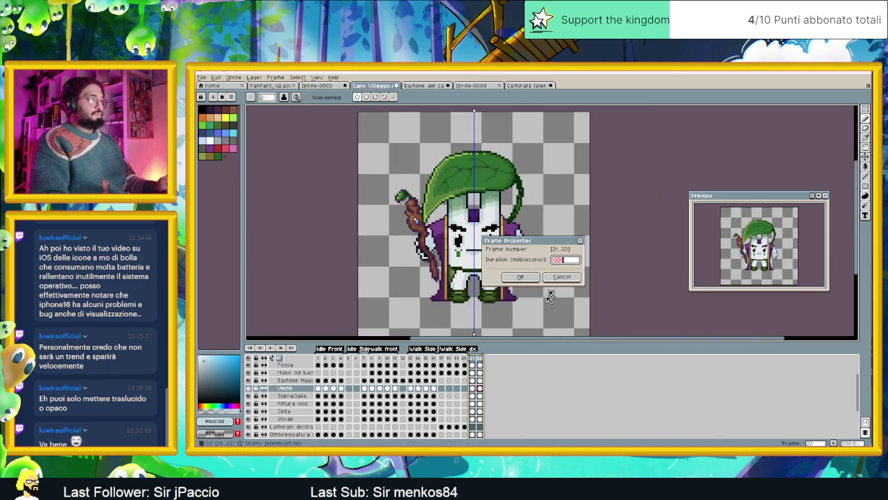
left_click(521, 280)
Tag frames 21–22 as a new 'Agitato' animation and play it back
right_click(480, 357)
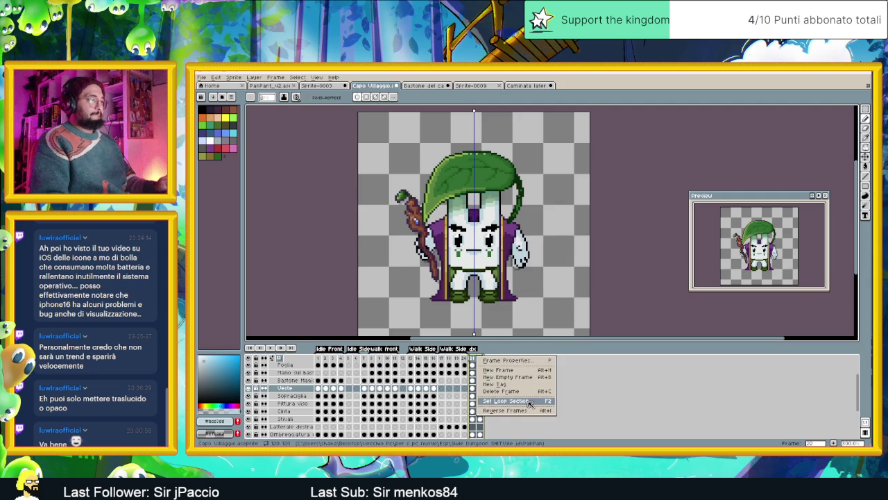
left_click(522, 386)
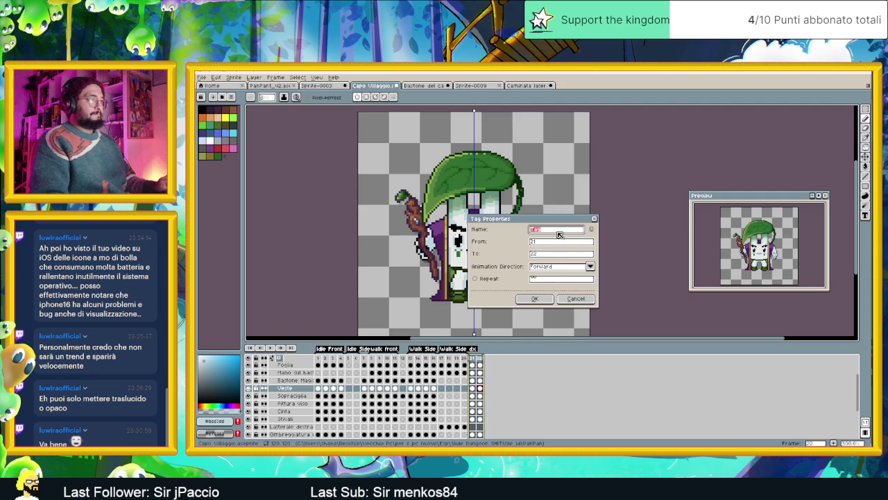
type("Att")
type("itato")
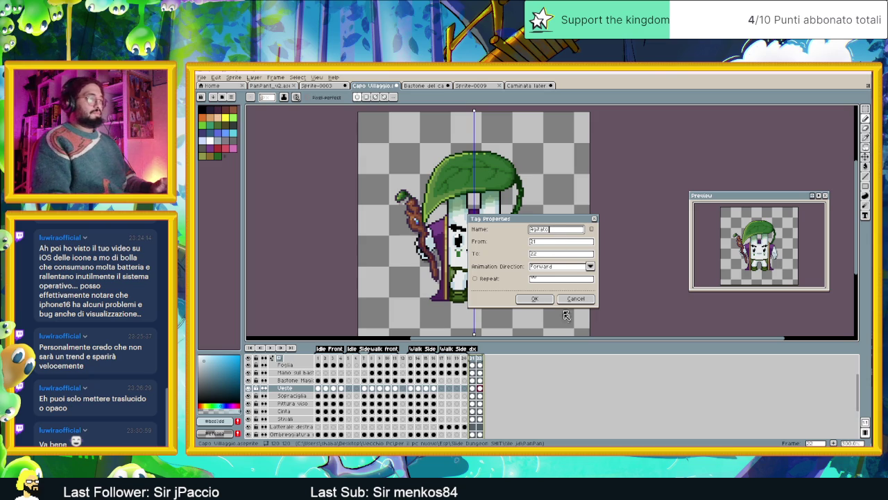
left_click(534, 298)
left_click(271, 356)
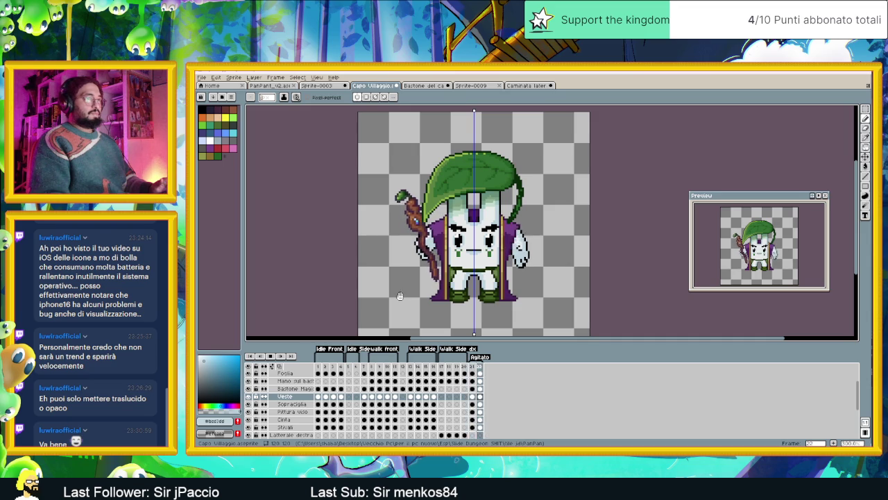
Stop playback, show frame 22 zoomed in, and pick the dark purple from the artwork
key("Return")
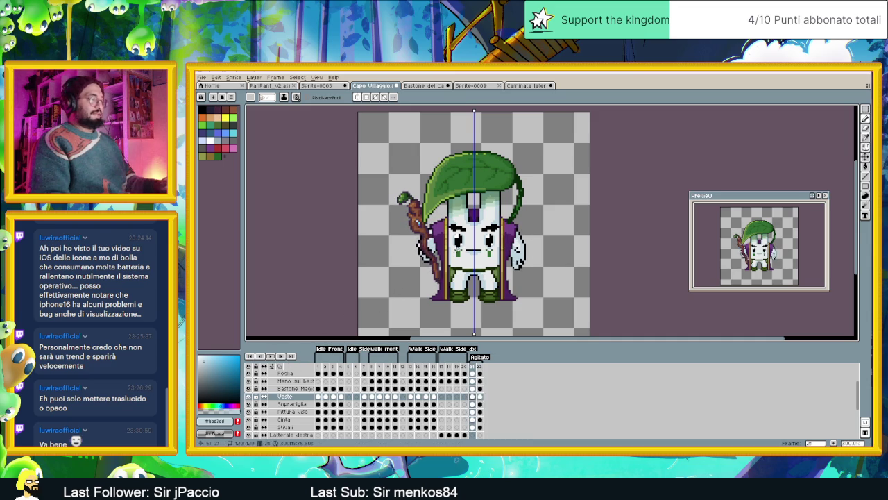
left_click(482, 366)
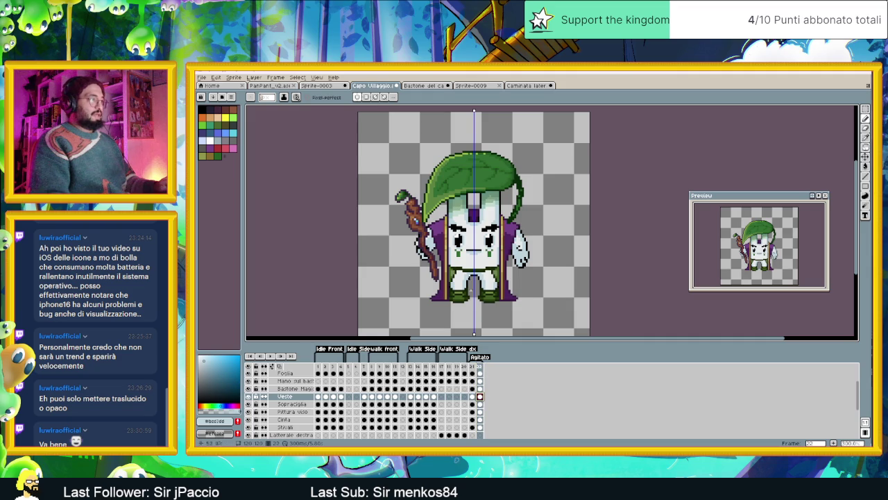
scroll(430, 226, "up", 1)
scroll(424, 224, "up", 1)
scroll(416, 222, "up", 1)
scroll(413, 220, "up", 1)
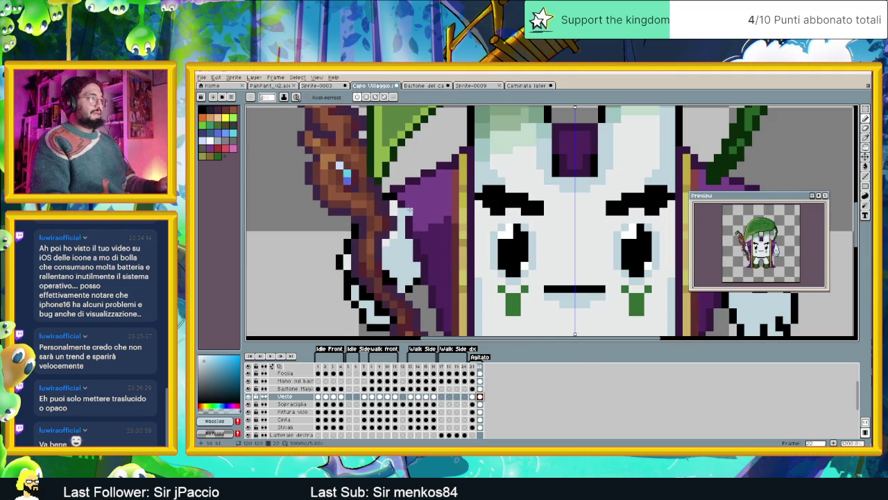
left_click(399, 203, "alt")
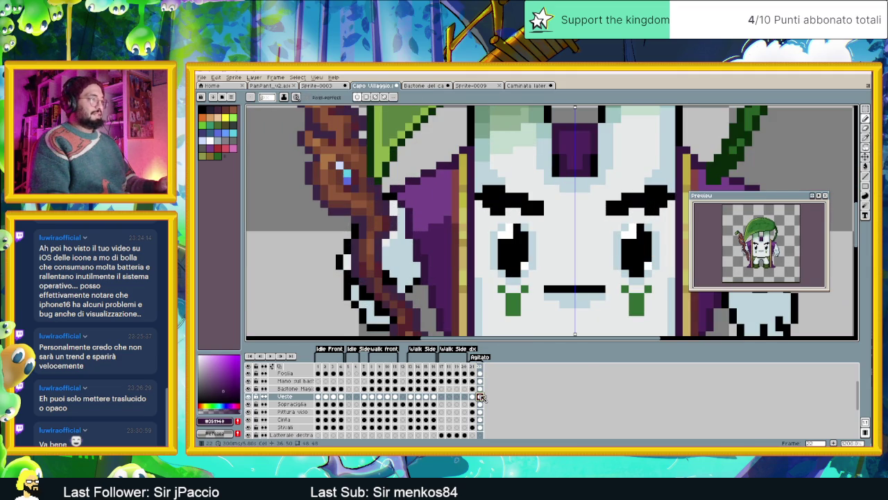
Shade the robe edge with a dark purple stroke and a lighter purple strip
left_click_drag(463, 227, 411, 189)
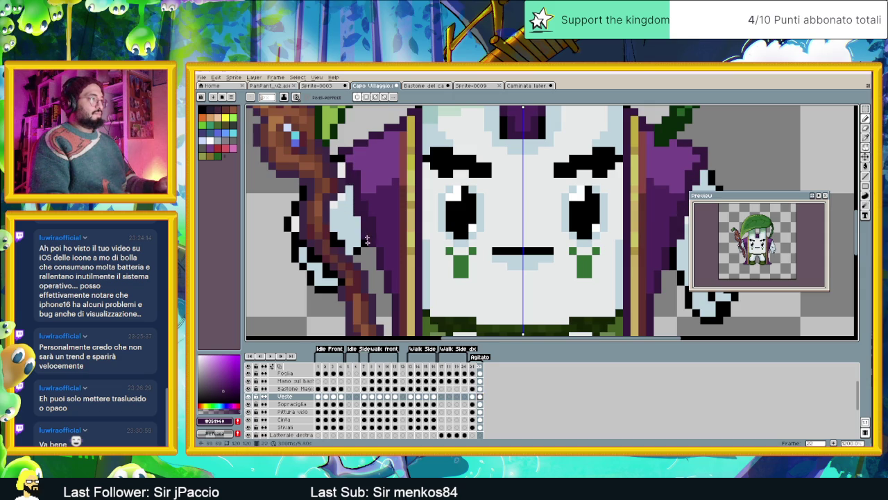
scroll(372, 255, "down", 2)
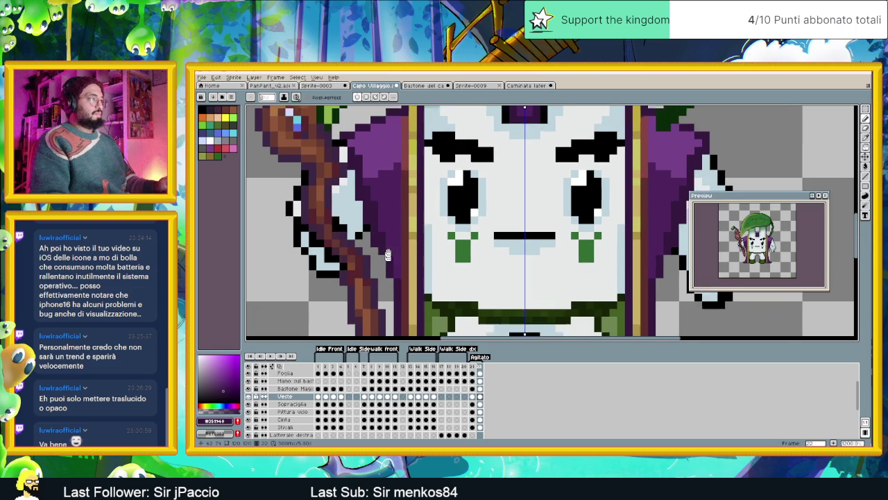
scroll(384, 248, "down", 1)
scroll(382, 229, "down", 3)
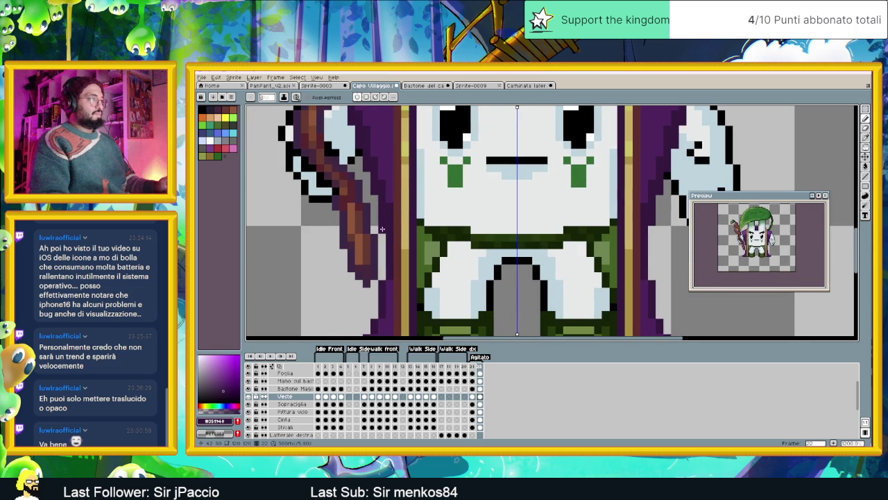
left_click_drag(381, 229, 385, 267)
left_click(391, 182, "alt")
left_click_drag(390, 202, 388, 270)
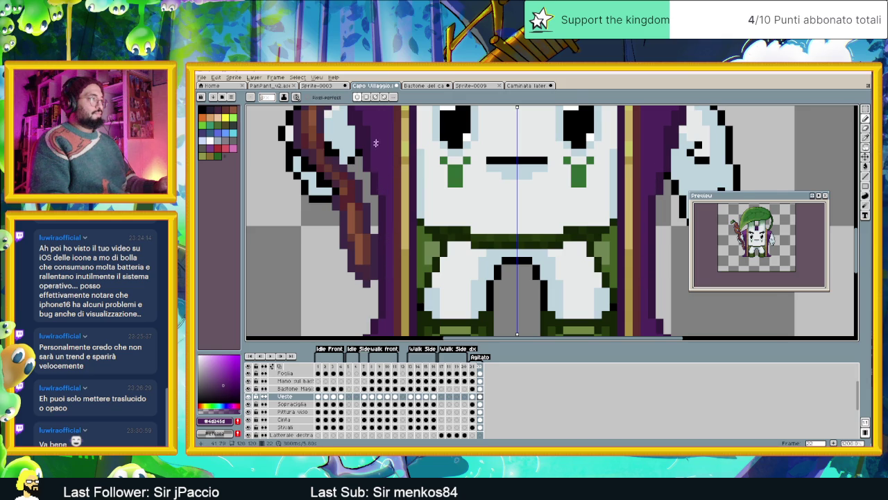
Shade the left leg's edge with dark purple and add lighter purple near the lower leg
scroll(375, 200, "up", 3)
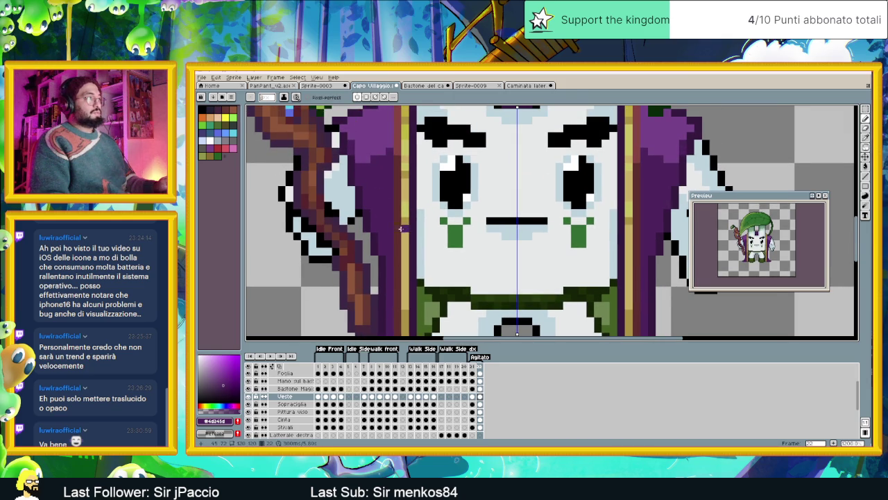
scroll(381, 202, "down", 3)
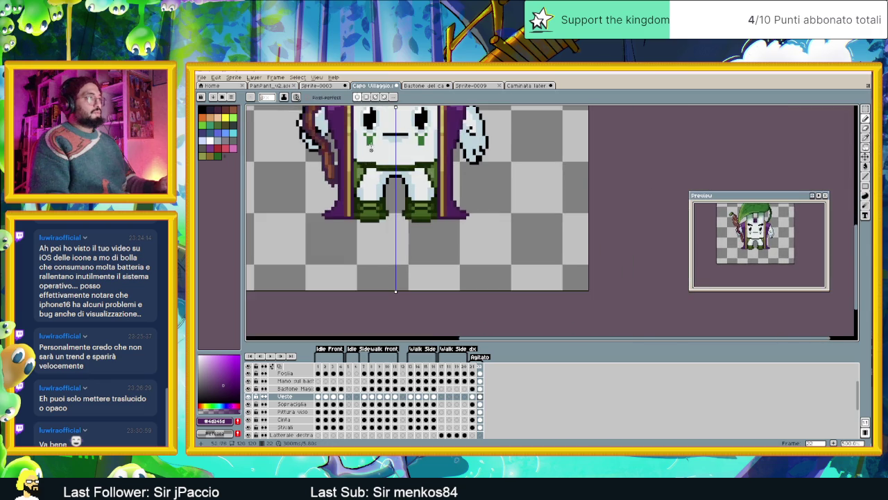
scroll(432, 204, "up", 2)
left_click(519, 199, "alt")
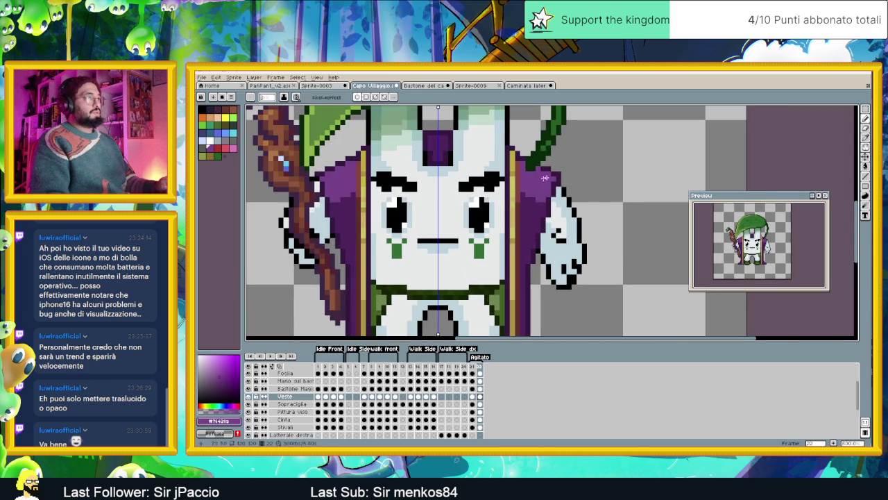
scroll(369, 234, "down", 3)
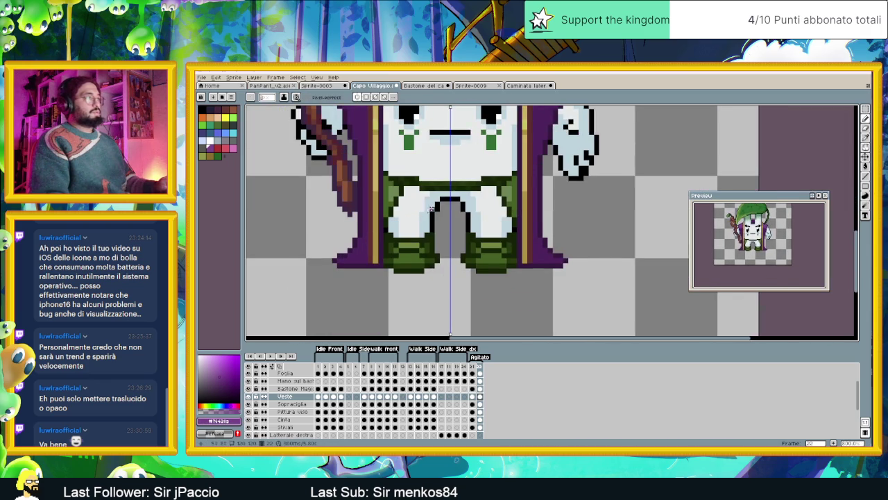
scroll(370, 234, "left", 1)
left_click(355, 231, "alt")
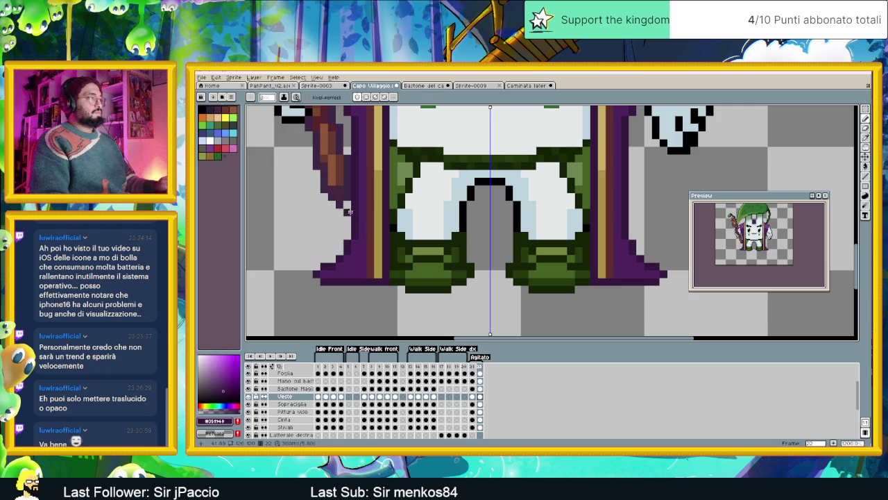
left_click_drag(350, 207, 332, 262)
left_click(343, 263, "alt")
left_click(334, 265)
left_click(339, 259)
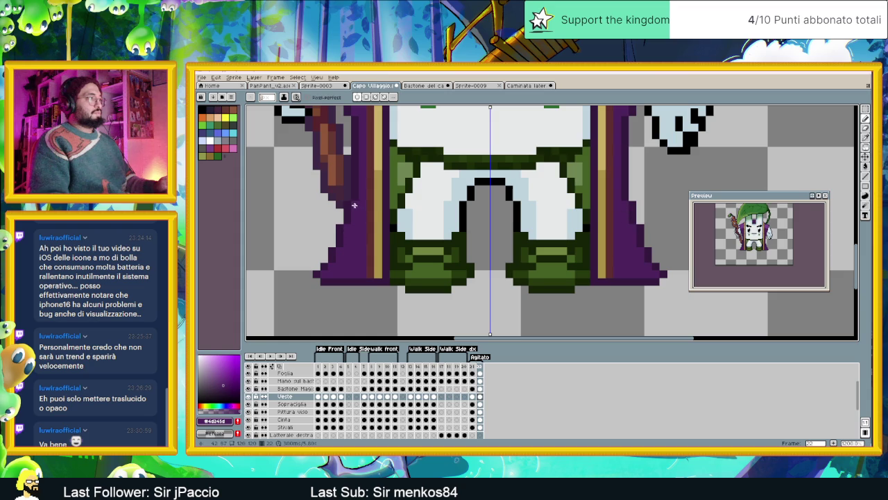
scroll(353, 209, "down", 3)
scroll(405, 291, "up", 1)
scroll(405, 291, "up", 1)
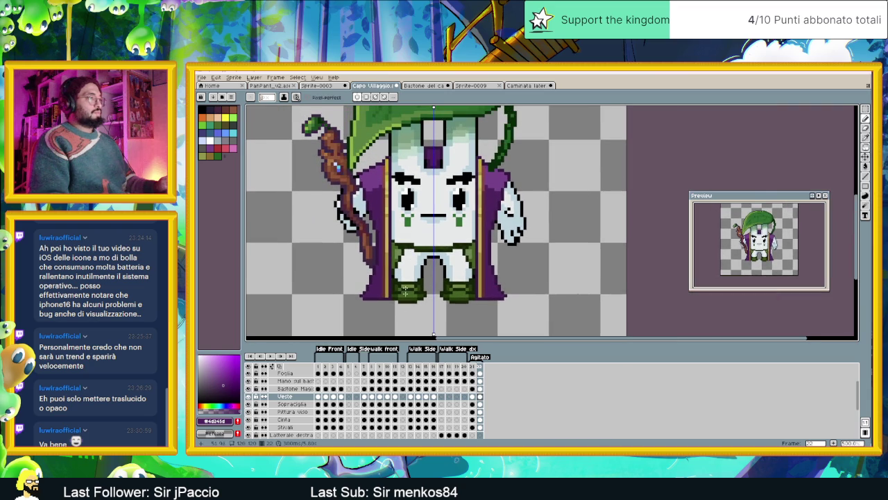
Compare frames 21 and 22 of the Agitato animation
left_click(480, 366)
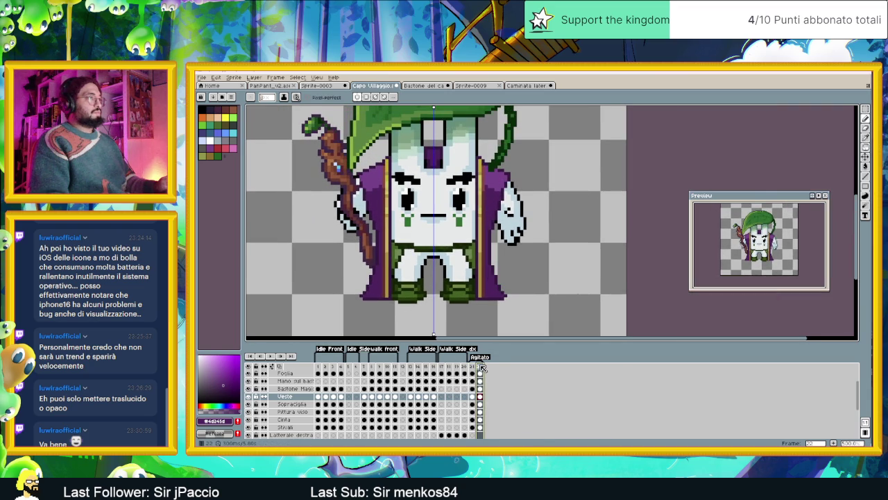
key("Left")
key("Right")
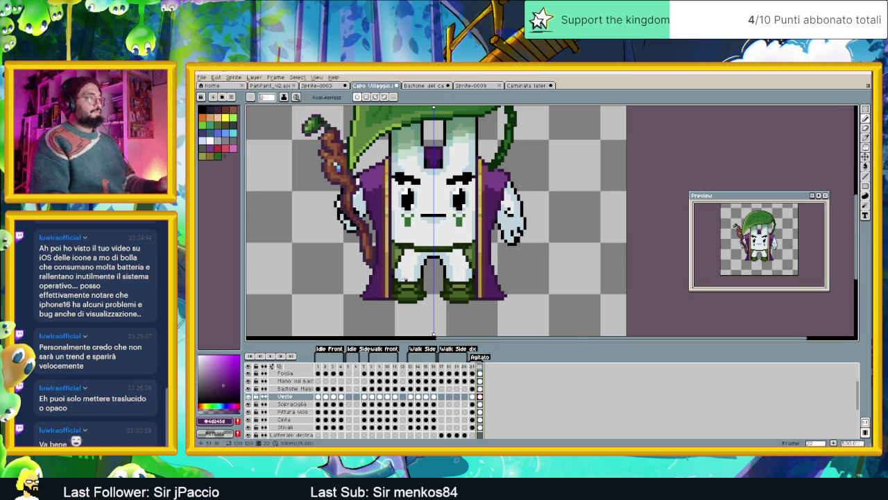
Nudge the feet selection one pixel left with symmetry turned off, then deselect
scroll(411, 276, "up", 1)
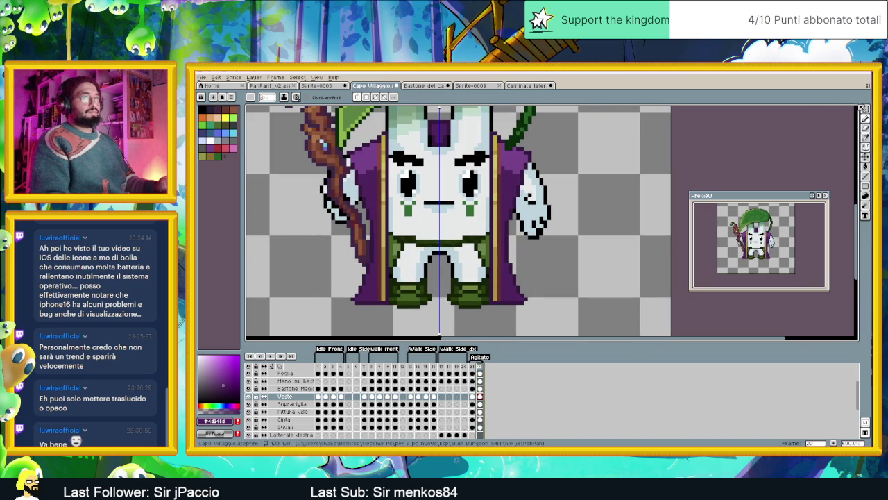
left_click(865, 109)
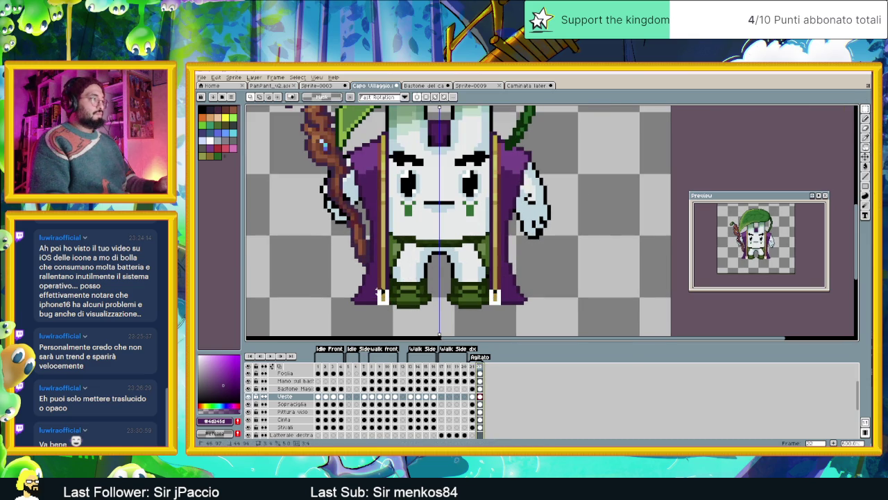
left_click_drag(377, 284, 386, 300)
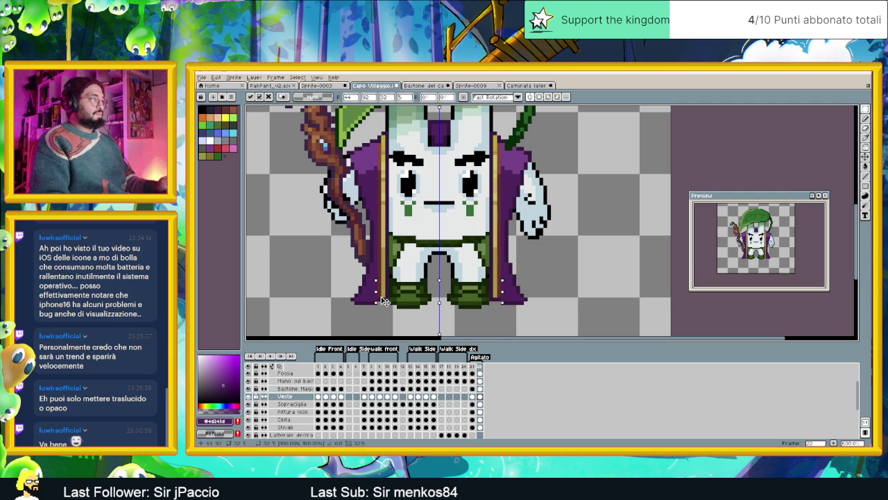
key("Left")
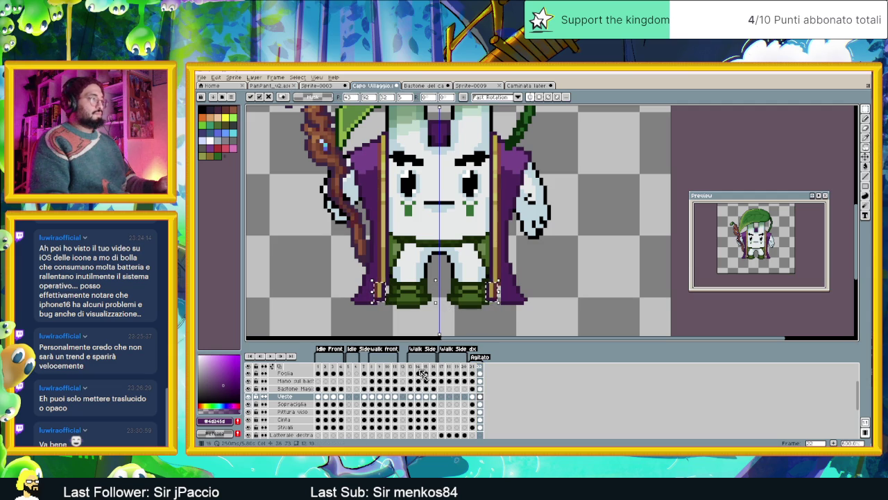
left_click(534, 97)
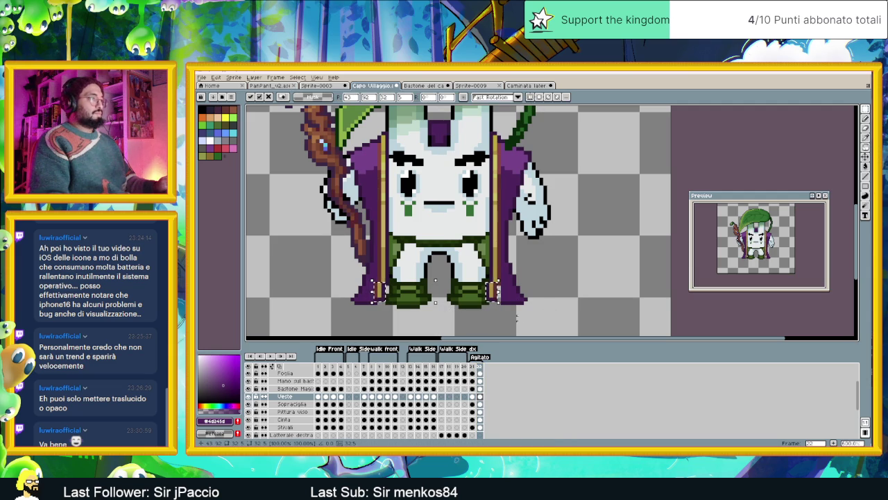
key("ctrl+d")
left_click_drag(485, 299, 498, 294)
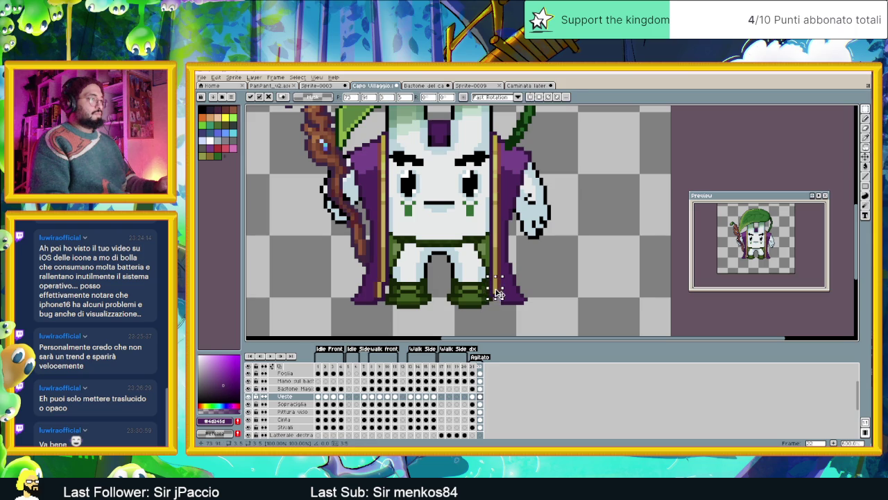
key("ctrl+d")
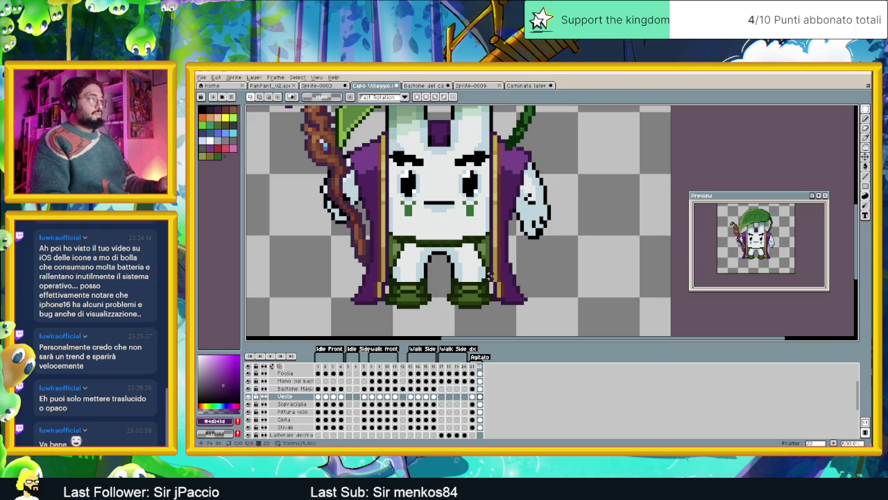
Select and adjust the light strip on the robe edge, then deselect it
left_click(383, 277)
scroll(386, 185, "up", 1)
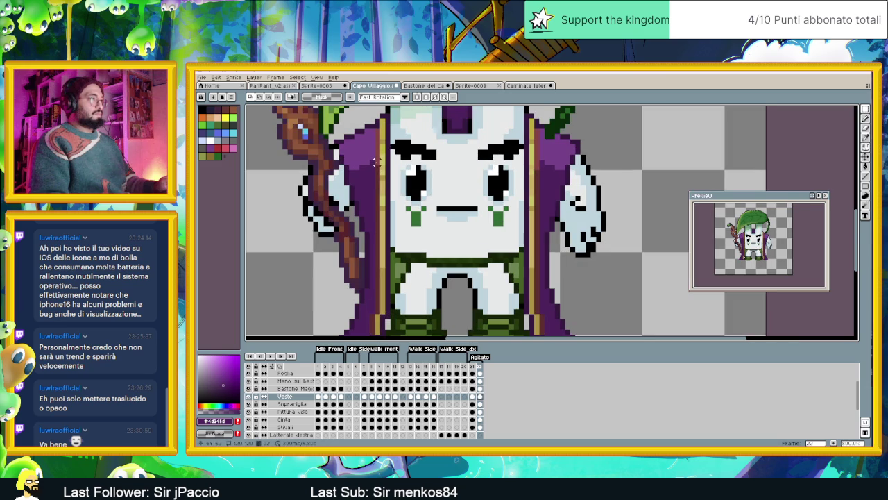
left_click_drag(385, 182, 398, 207)
key("m")
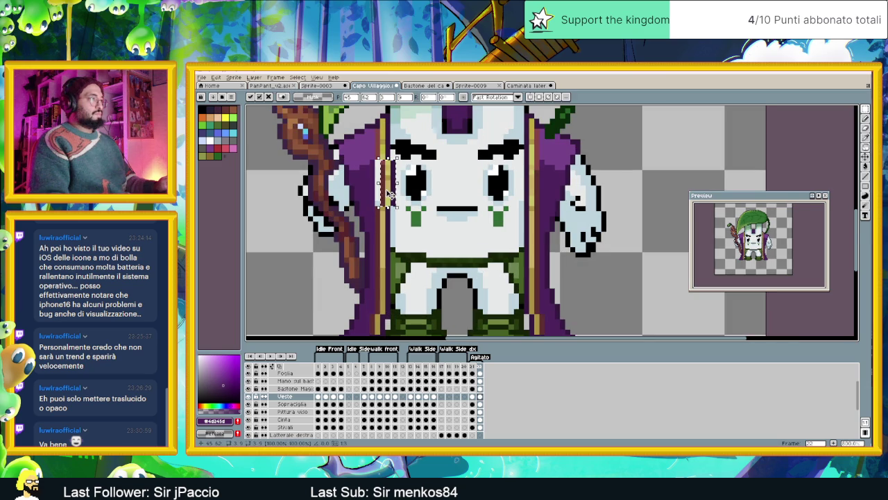
key("ctrl+d")
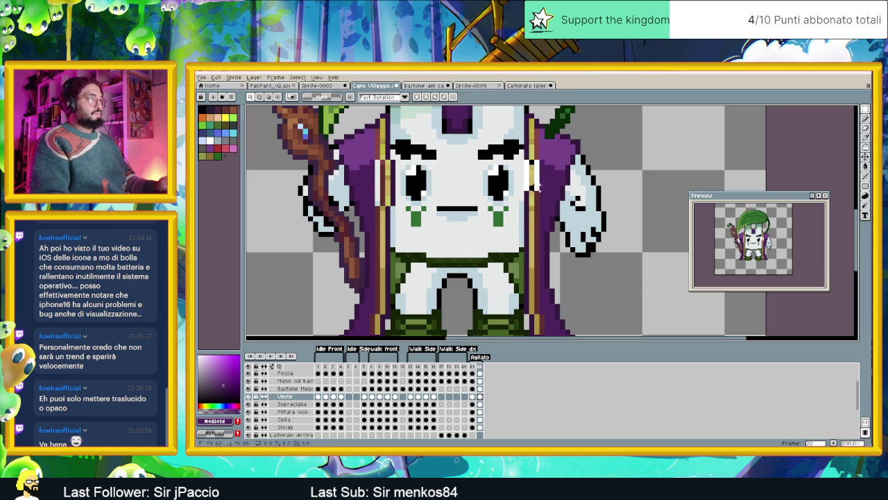
Commit the moved trim on the right robe edge, undo a trial highlight, and switch to the pencil
mouse_move(521, 158)
left_mouse_down()
mouse_move(541, 213)
mouse_move(530, 202)
left_mouse_up()
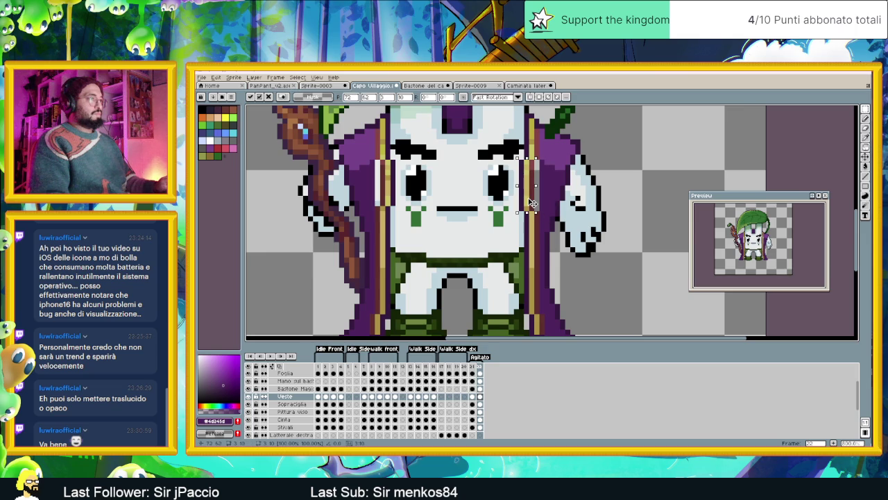
key("ctrl+d")
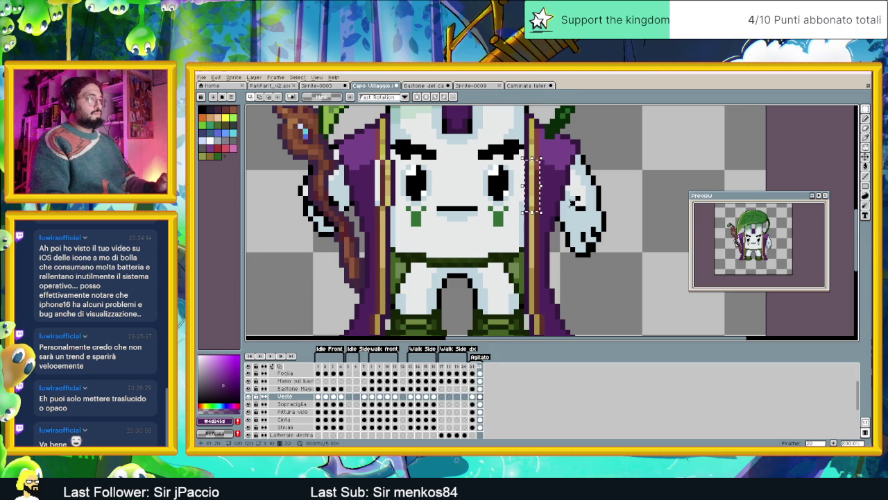
left_click_drag(541, 206, 525, 177)
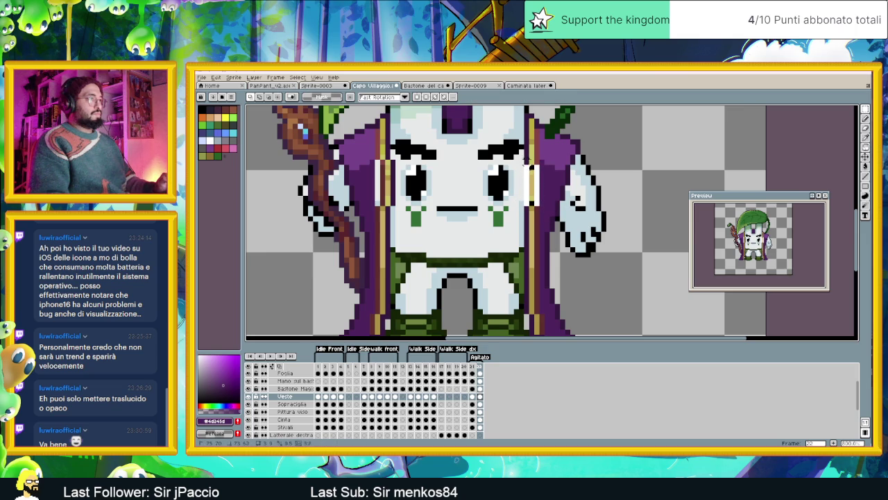
key("ctrl+z")
key("ctrl+z")
key("ctrl+z")
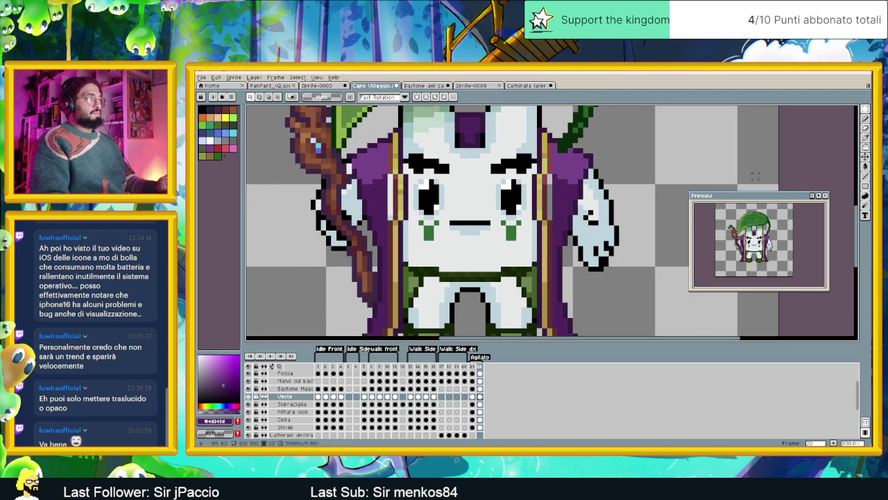
key("b")
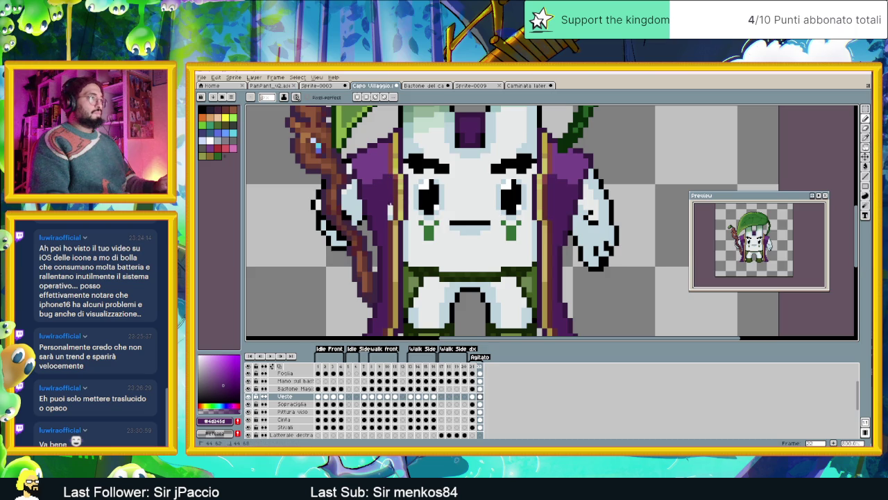
Pause the character's animation
scroll(460, 224, "down", 2)
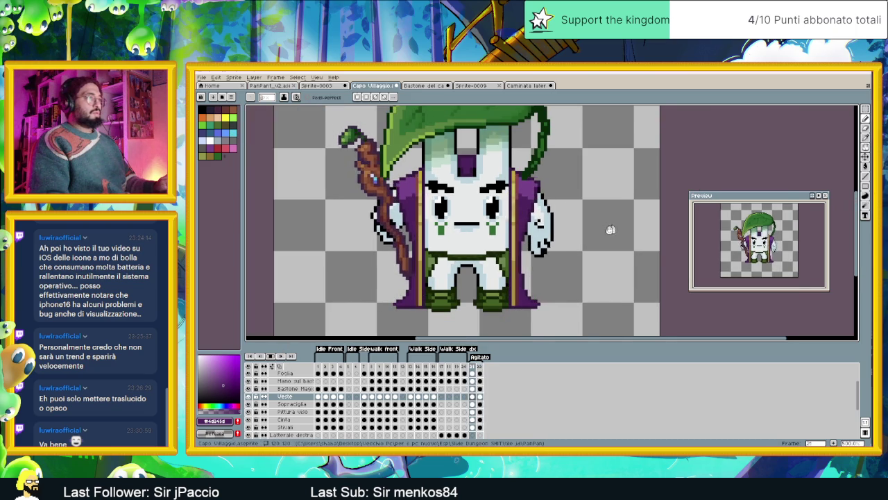
scroll(613, 229, "down", 1)
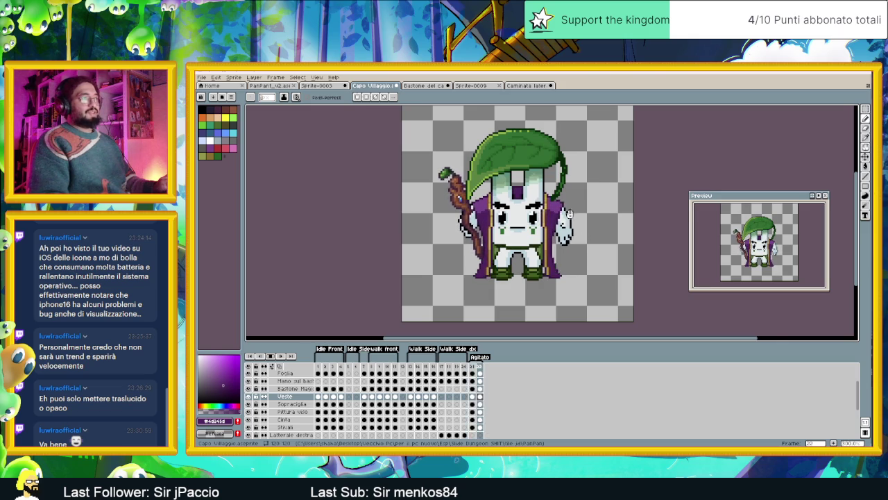
scroll(568, 213, "up", 1)
scroll(558, 220, "up", 1)
scroll(546, 228, "up", 1)
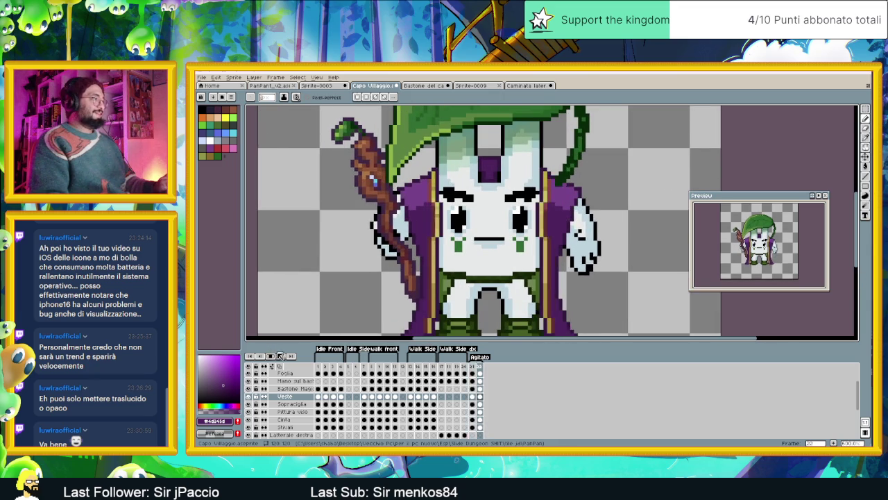
left_click(280, 355)
Select the gold trim column beside the face and drop it onto the robe trim
scroll(459, 206, "up", 2)
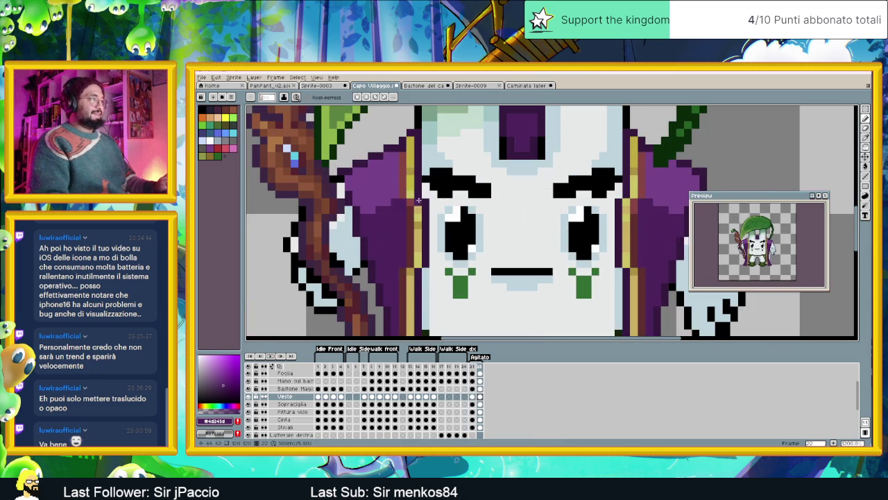
left_click(866, 110)
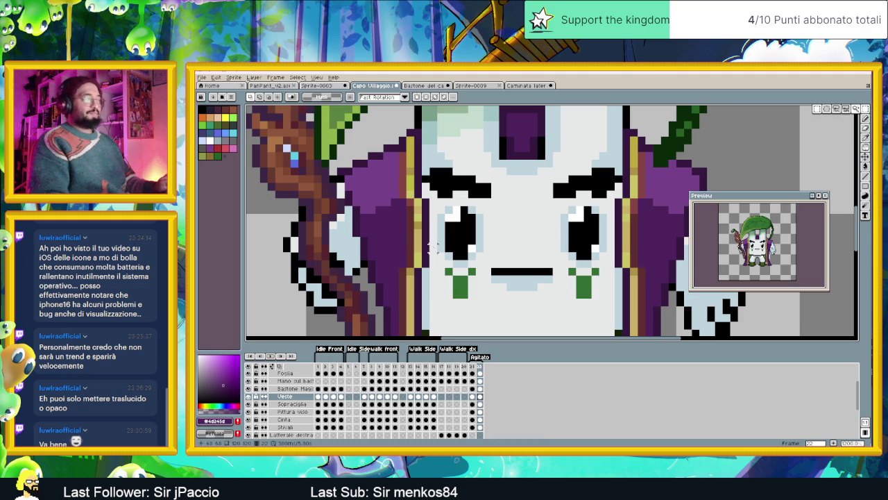
mouse_move(422, 197)
left_mouse_down()
mouse_move(408, 268)
mouse_move(398, 270)
mouse_move(634, 252)
left_mouse_up()
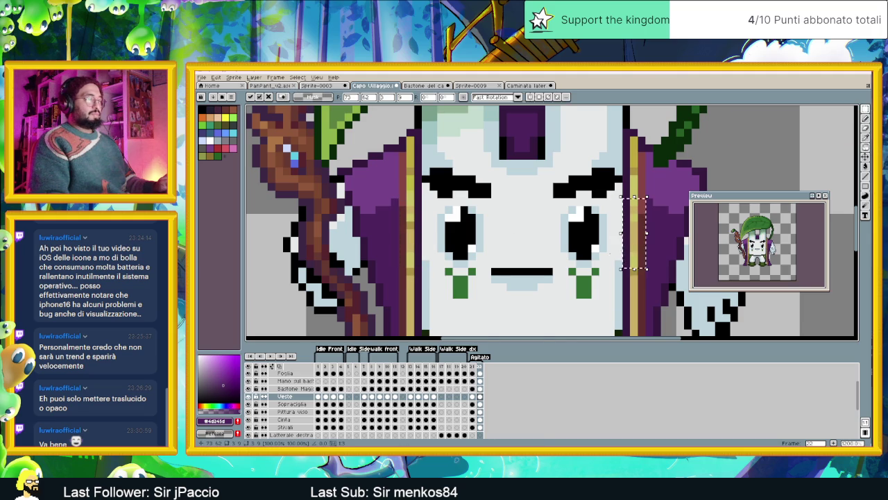
scroll(509, 222, "down", 2)
scroll(509, 223, "down", 2)
scroll(509, 223, "up", 1)
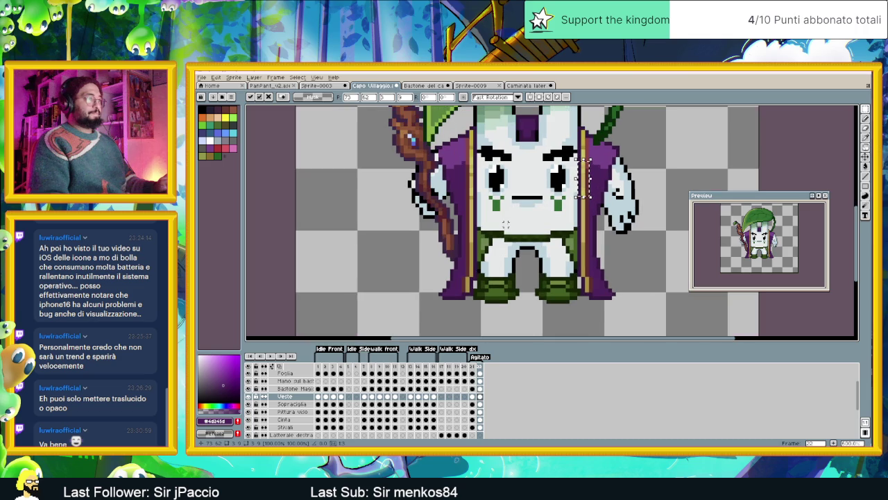
scroll(583, 167, "up", 1)
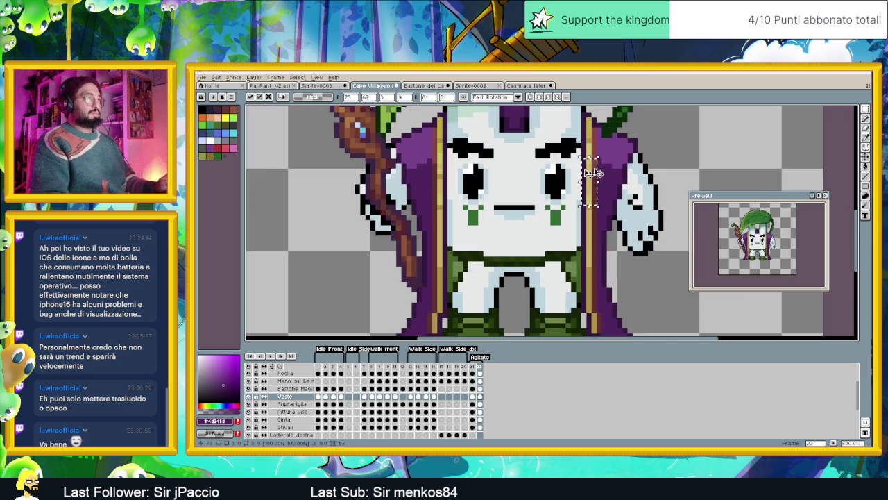
left_click(676, 151)
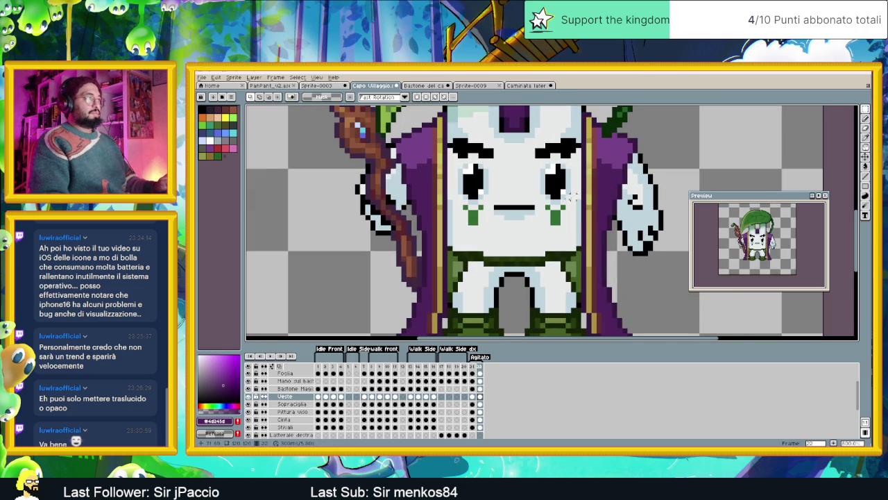
scroll(576, 195, "down", 1)
scroll(541, 211, "down", 1)
scroll(502, 231, "down", 1)
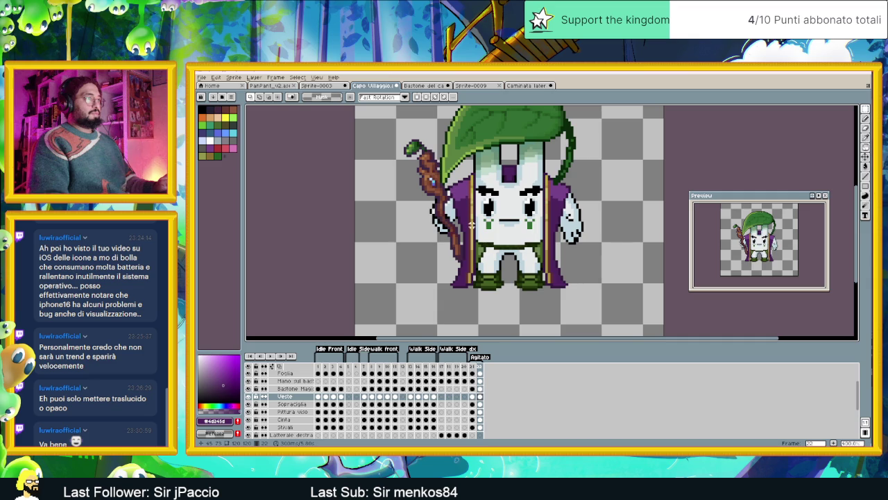
scroll(508, 208, "up", 2)
Switch to colour picking from the sprite and restart the character's animation
key("alt")
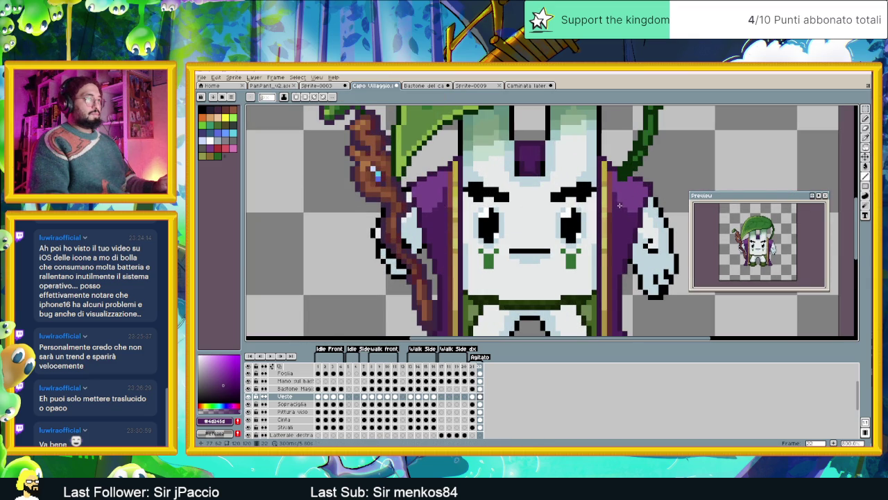
scroll(618, 259, "down", 2)
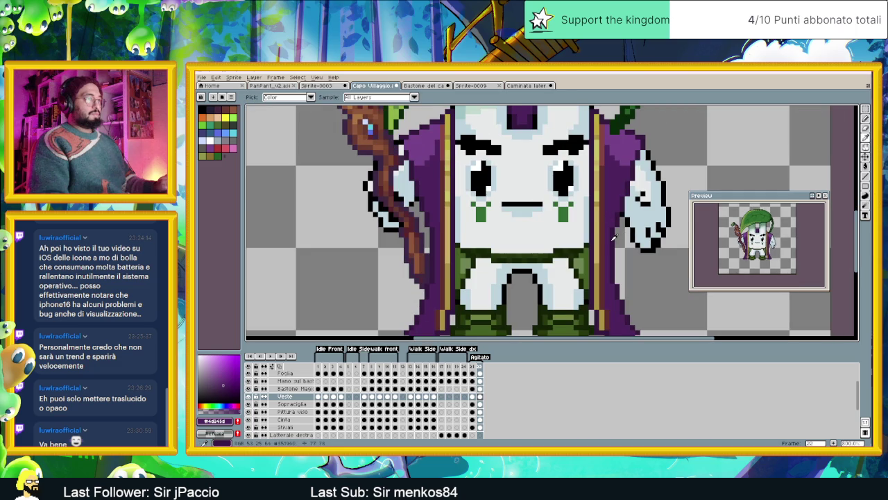
scroll(613, 238, "down", 1)
scroll(601, 257, "down", 1)
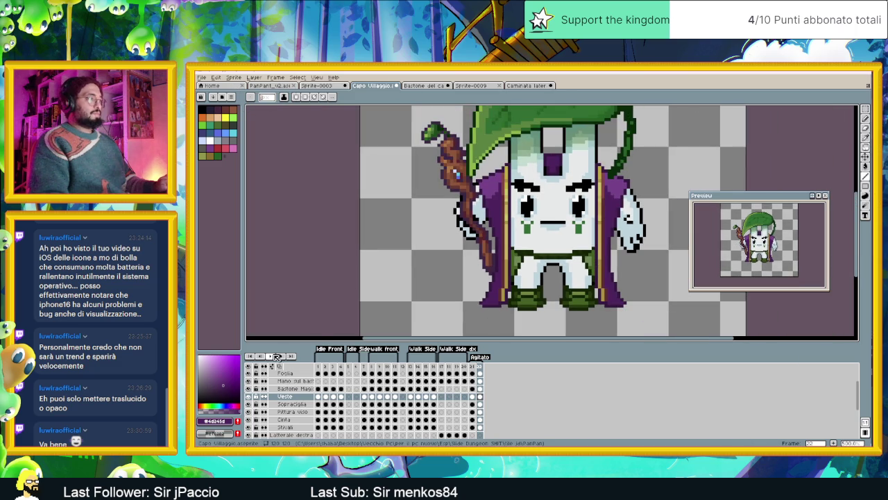
left_click(272, 355)
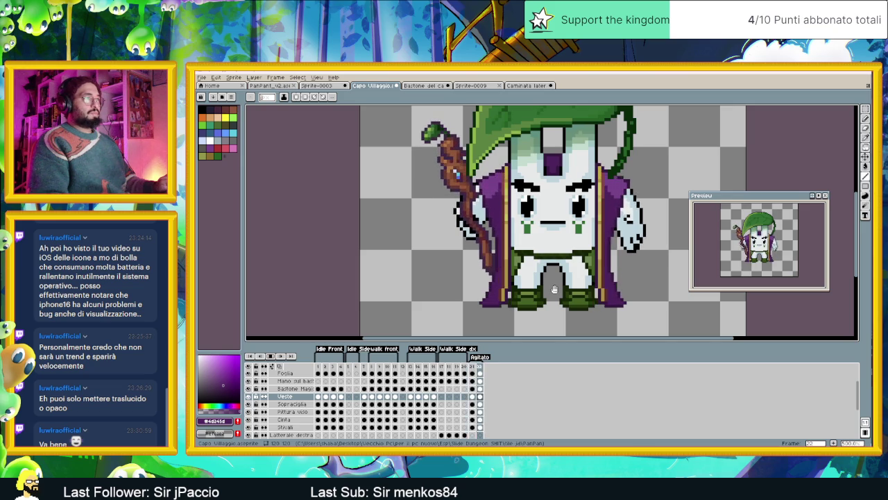
scroll(554, 289, "down", 1)
scroll(549, 297, "down", 1)
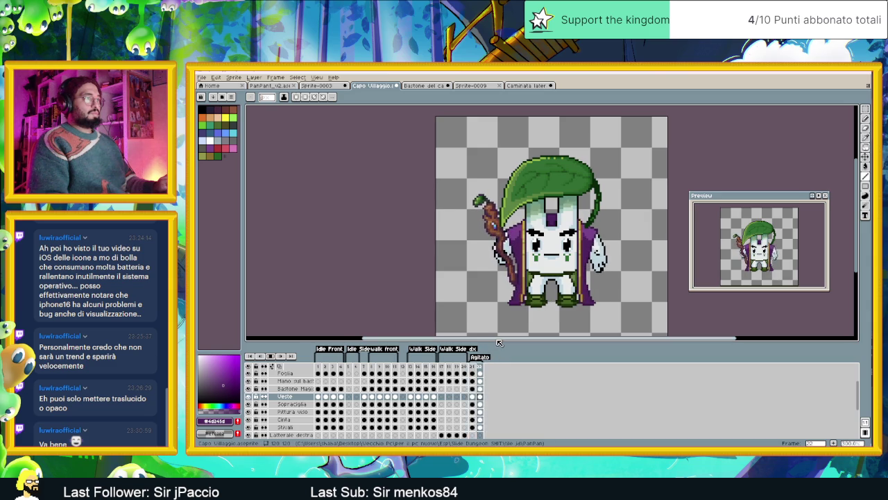
Step through the walk poses in frames 7–11, then check frames 1 and 3
left_click(320, 367)
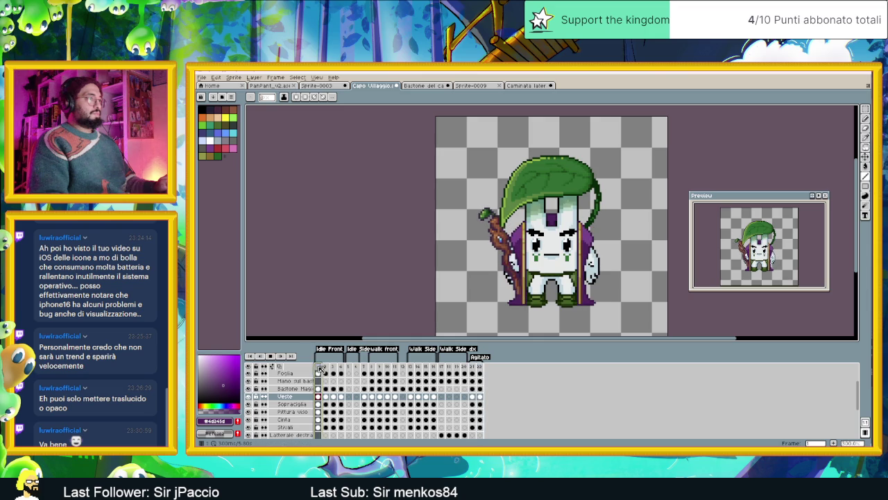
left_click(372, 367)
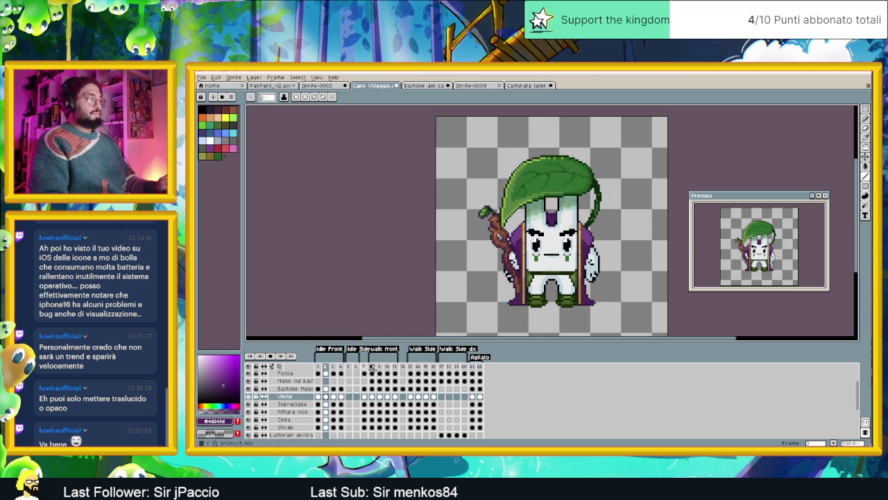
left_click(372, 367)
left_click(380, 368)
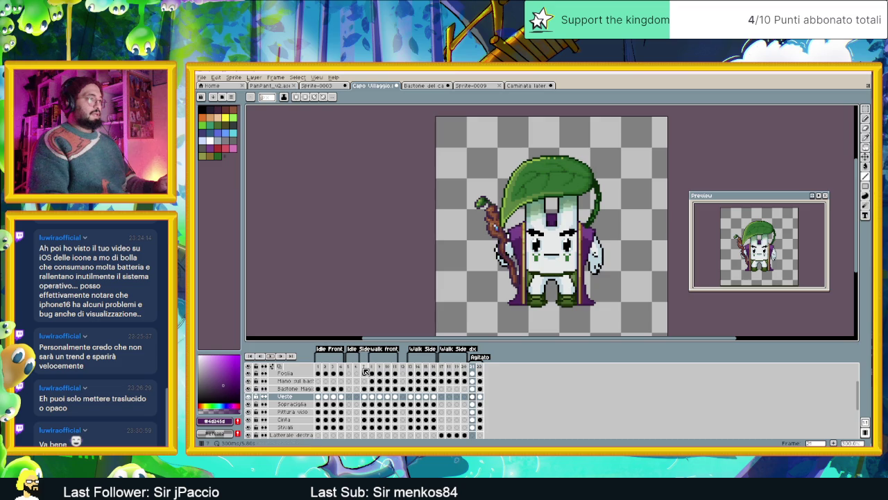
left_click(365, 372)
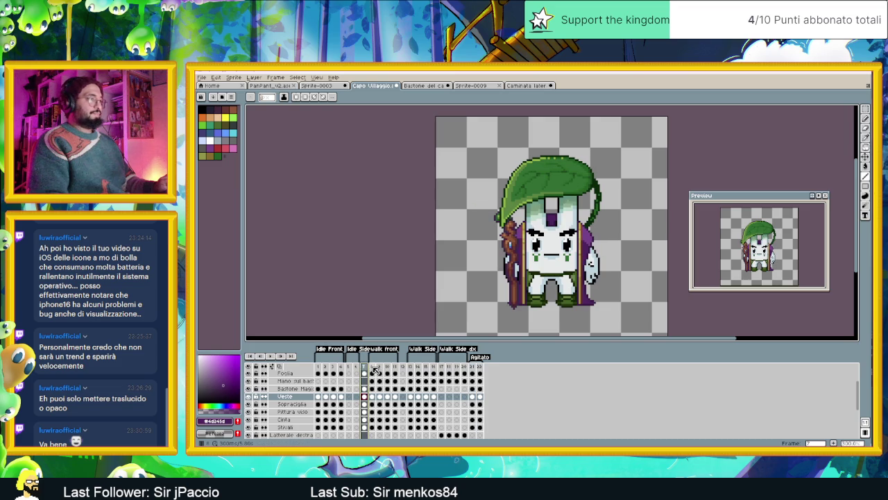
left_click(372, 368)
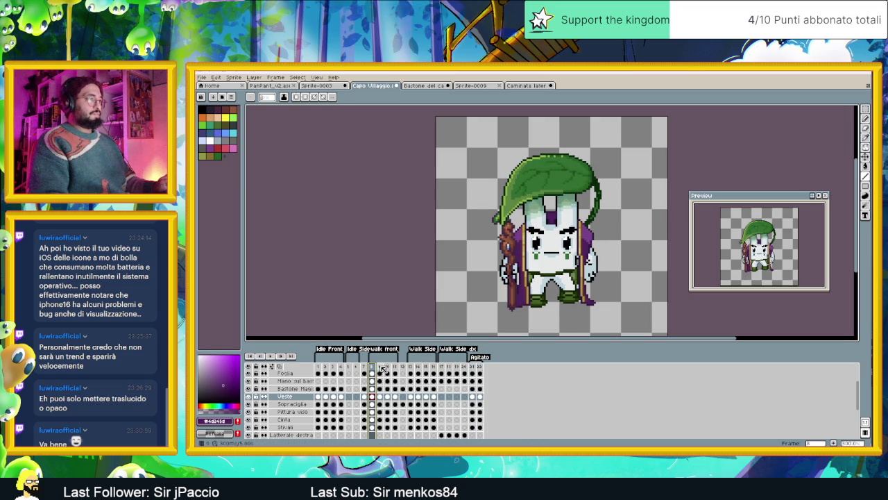
left_click(382, 367)
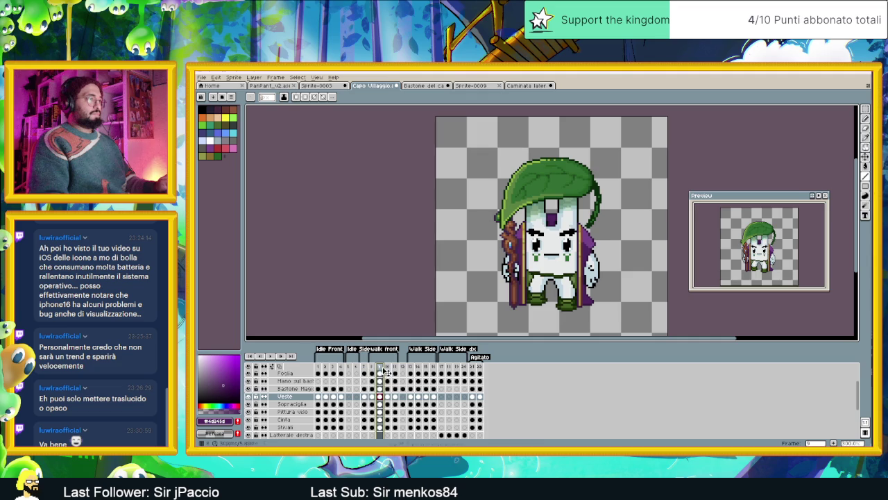
left_click(388, 367)
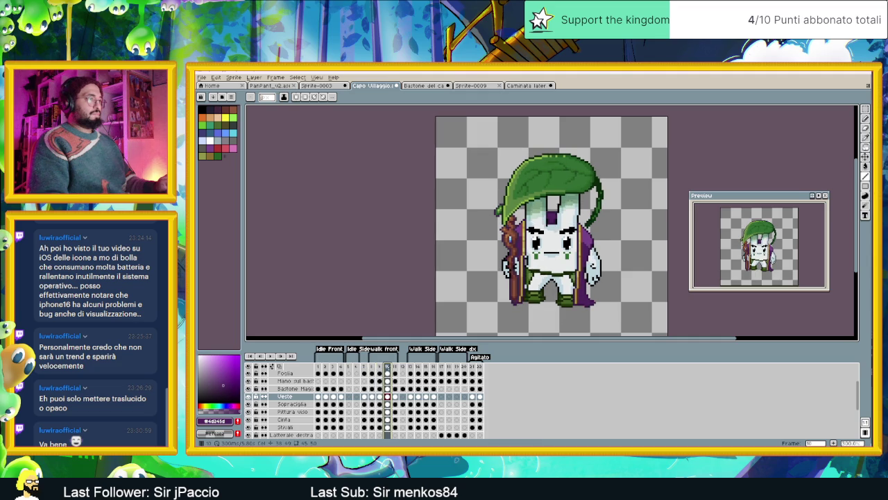
left_click(396, 367)
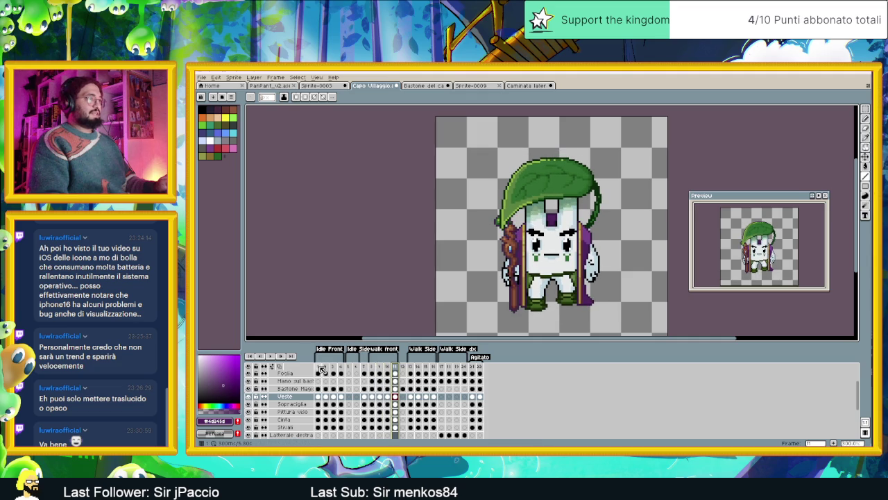
left_click(321, 367)
left_click(335, 367)
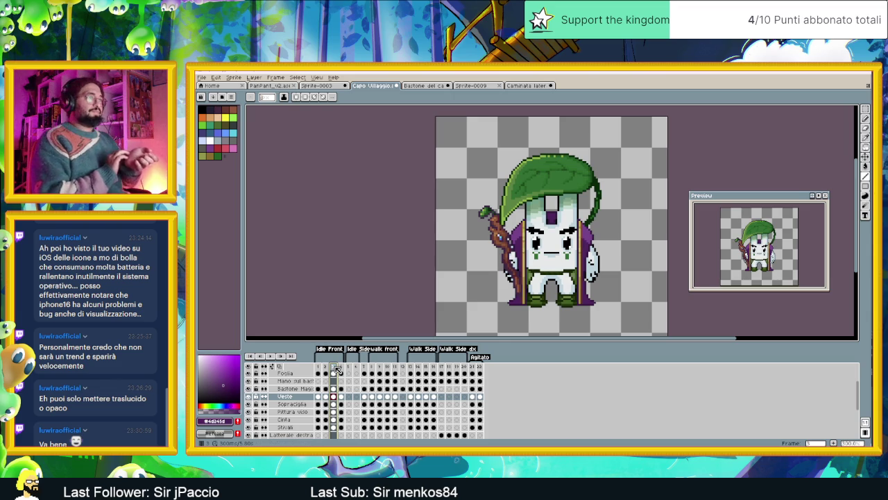
Preview the Agitato frames looping, compare with a walk-side frame, and return to frame 1
left_click(472, 367)
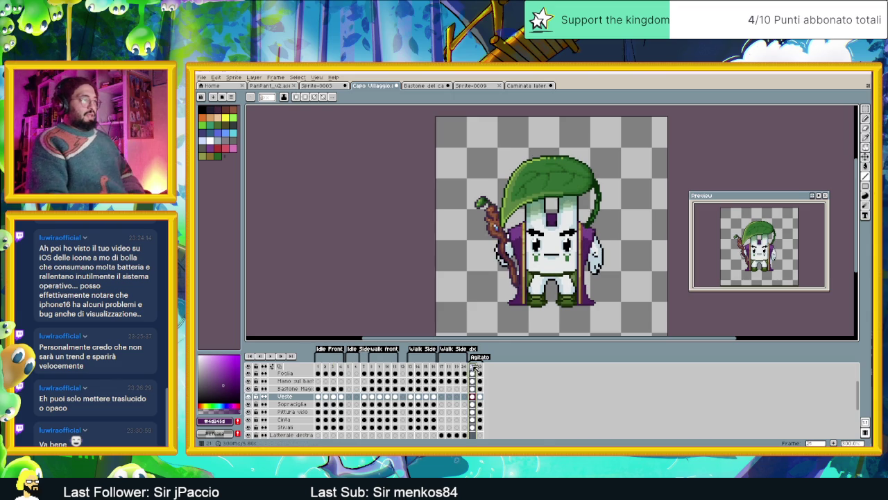
key("Return")
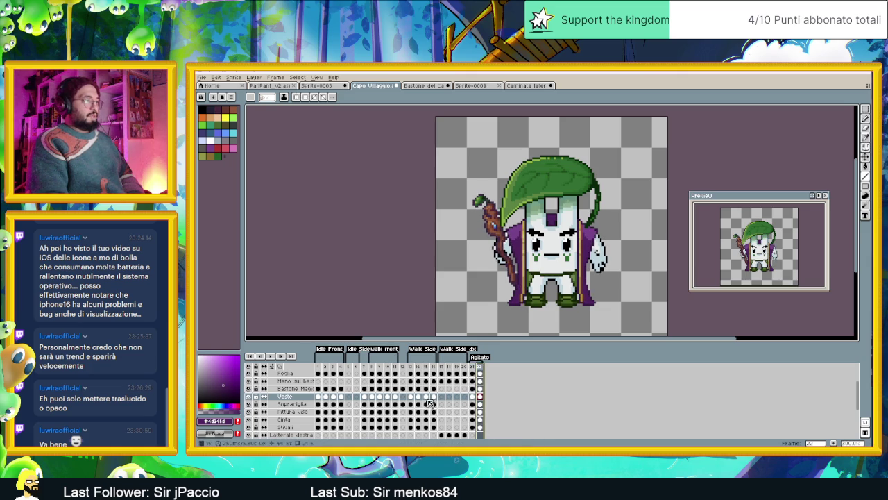
left_click(410, 367)
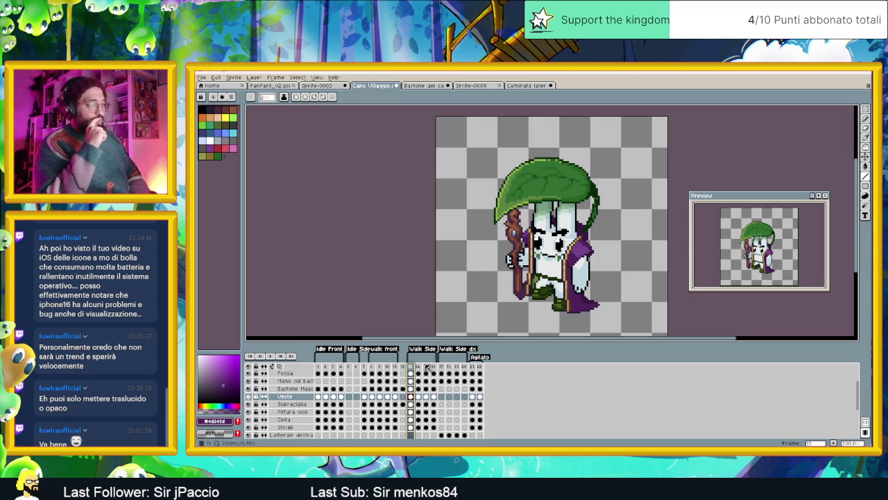
left_click(475, 368)
left_click(479, 368)
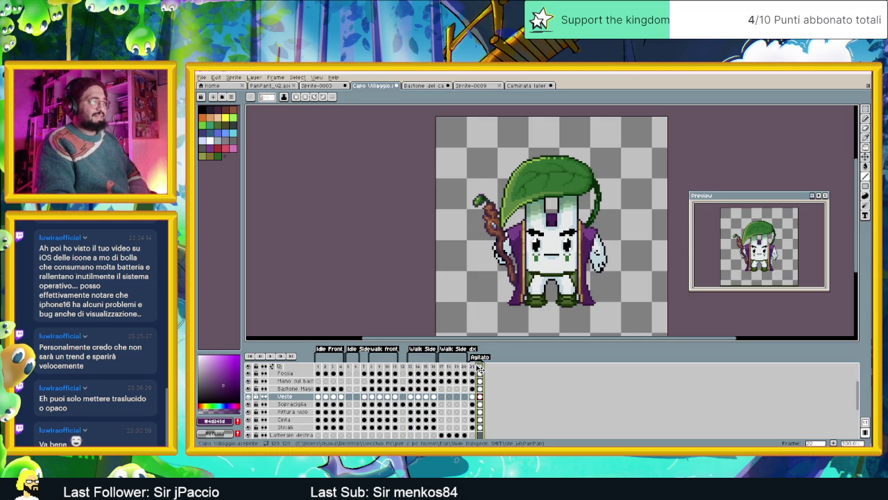
left_click(472, 368)
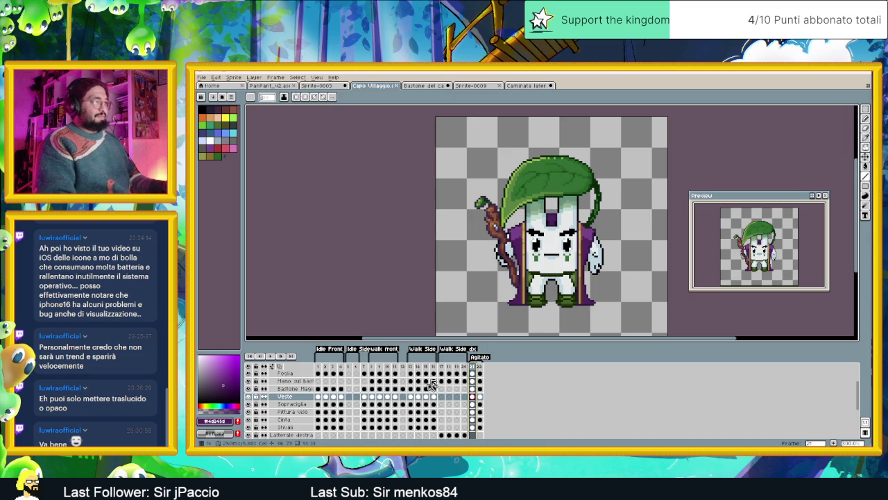
left_click(320, 369)
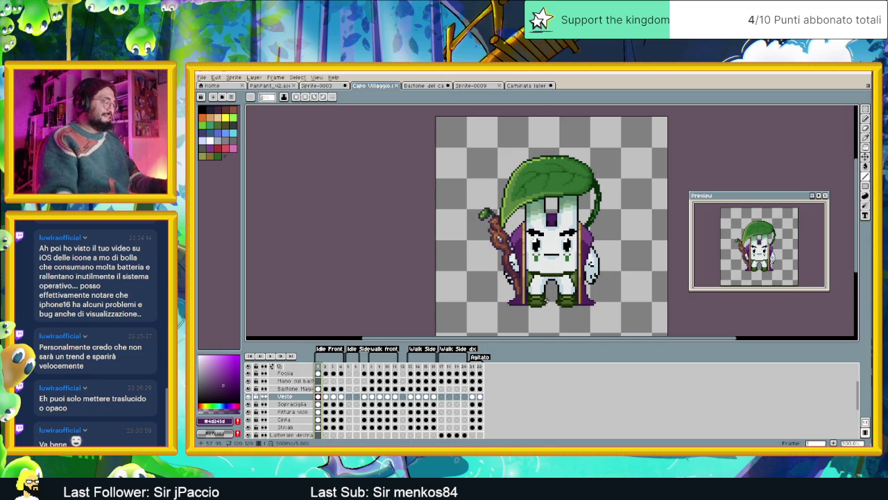
scroll(333, 416, "down", 3)
Create a new layer above Layer 3 and name it 'Veste Sotto'
scroll(333, 417, "down", 3)
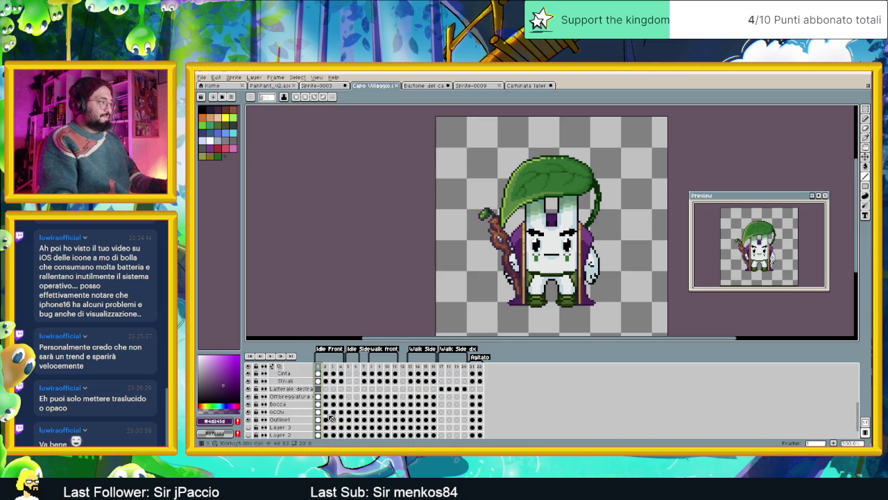
scroll(334, 417, "down", 2)
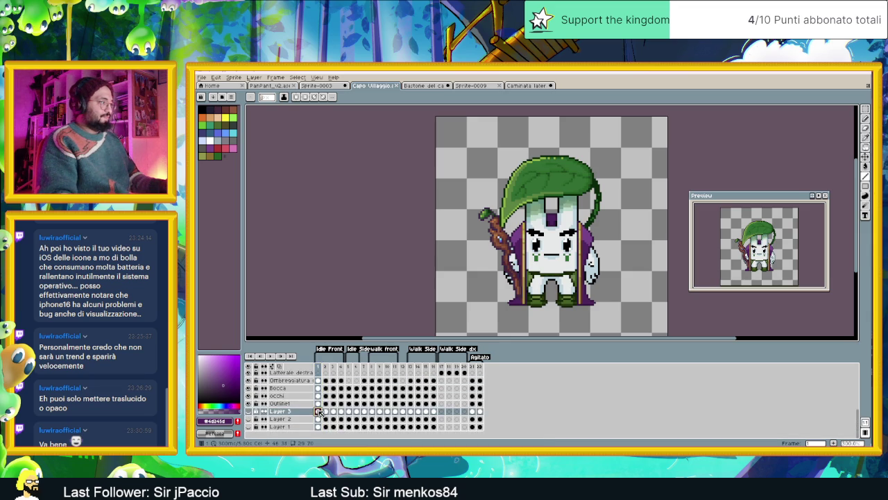
right_click(320, 410)
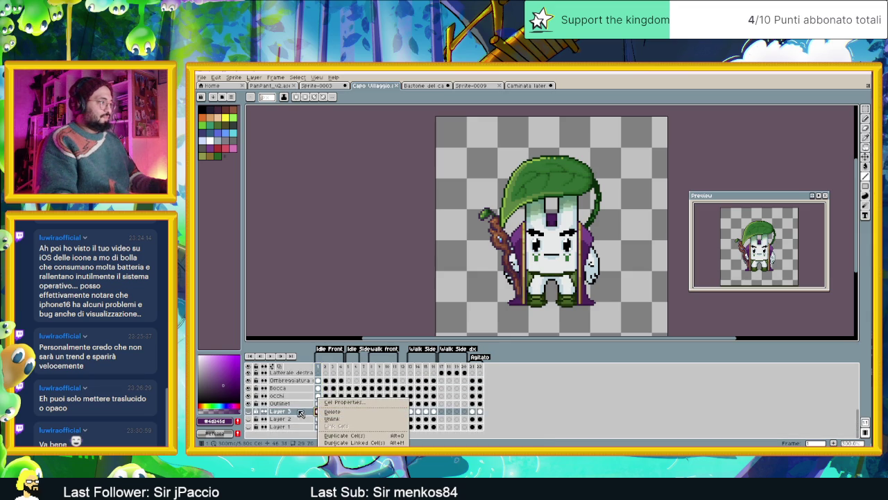
left_click(294, 412)
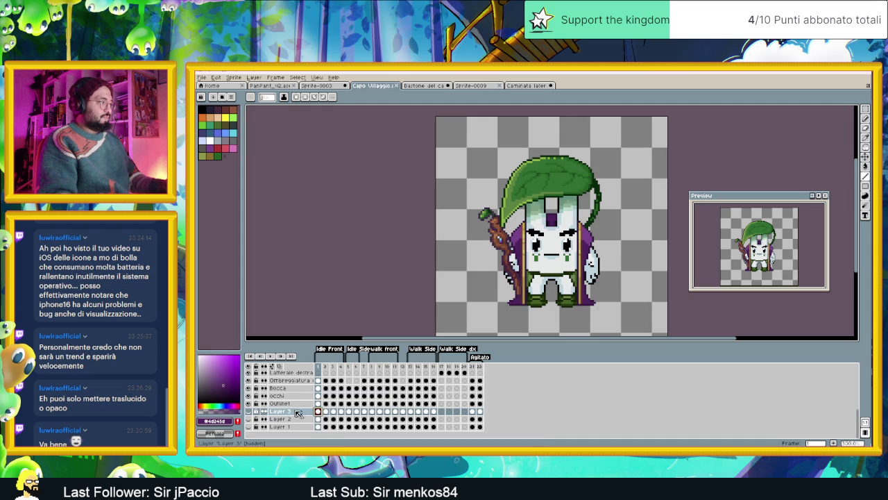
right_click(294, 412)
left_click(361, 399)
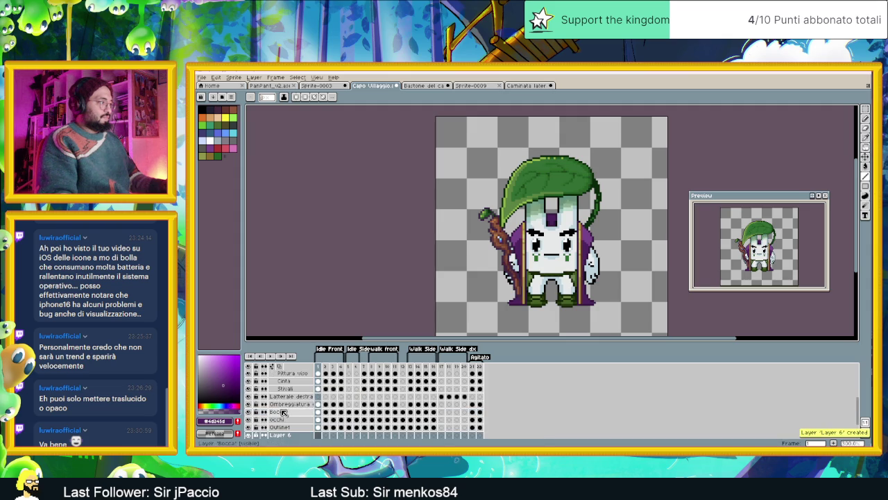
scroll(296, 433, "down", 1)
double_click(296, 428)
type("Test Sotto")
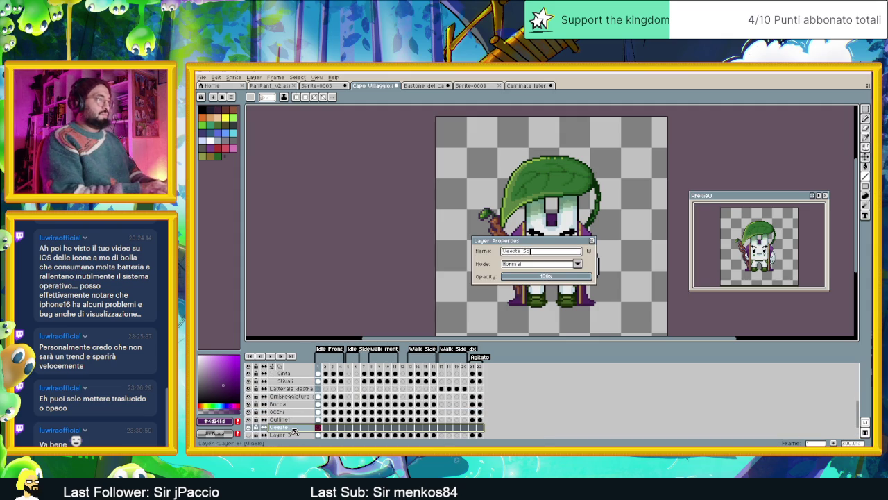
key("Return")
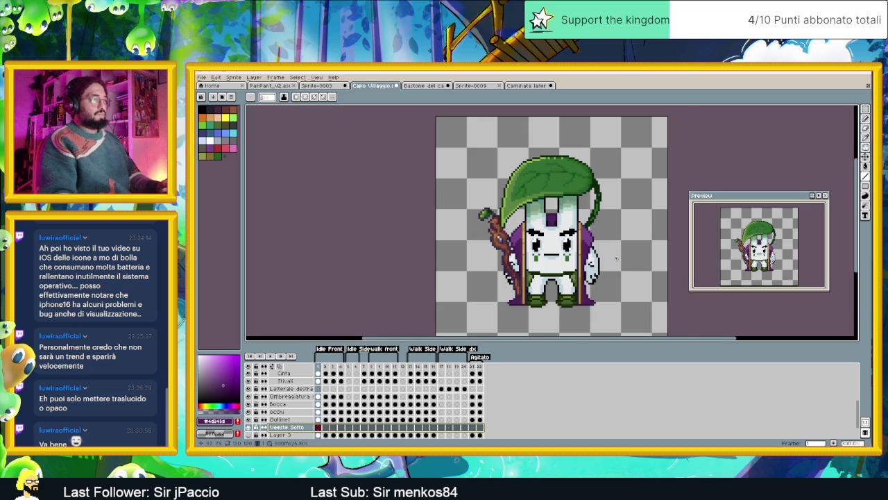
scroll(542, 314, "up", 1)
scroll(541, 314, "up", 1)
scroll(541, 314, "up", 1)
Eyedrop the cloak's dark purple, line under the legs, and bucket-fill the gap between them
left_click(497, 284, "alt")
left_click_drag(499, 293, 516, 294)
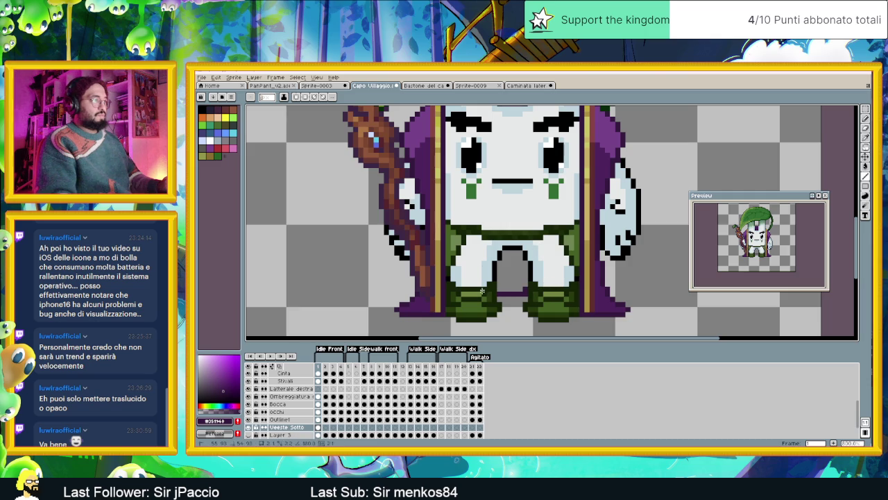
left_click(865, 167)
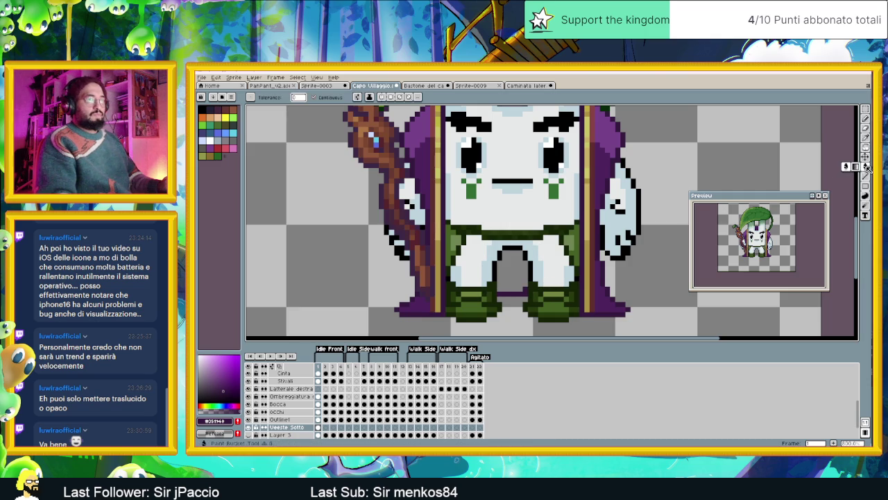
left_click(512, 285)
Step through the Veeste Sotto cels from frame 2 to frame 22
scroll(512, 284, "down", 3)
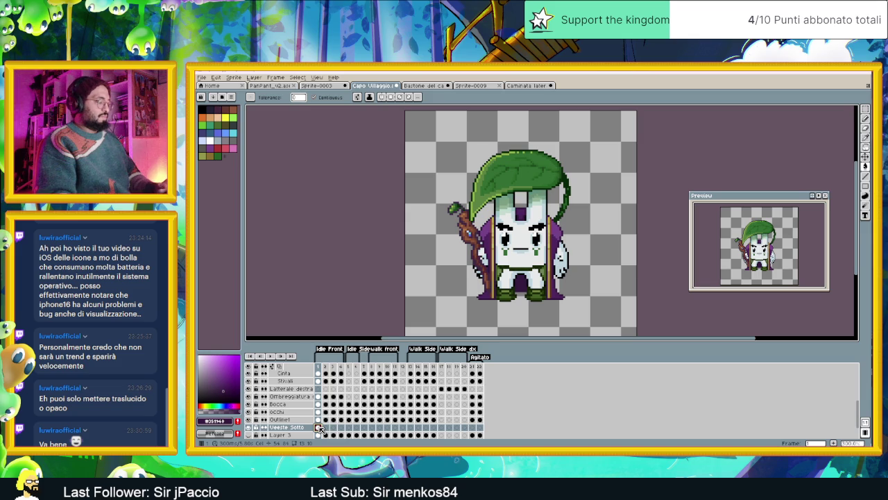
left_click(326, 428)
left_click(334, 428)
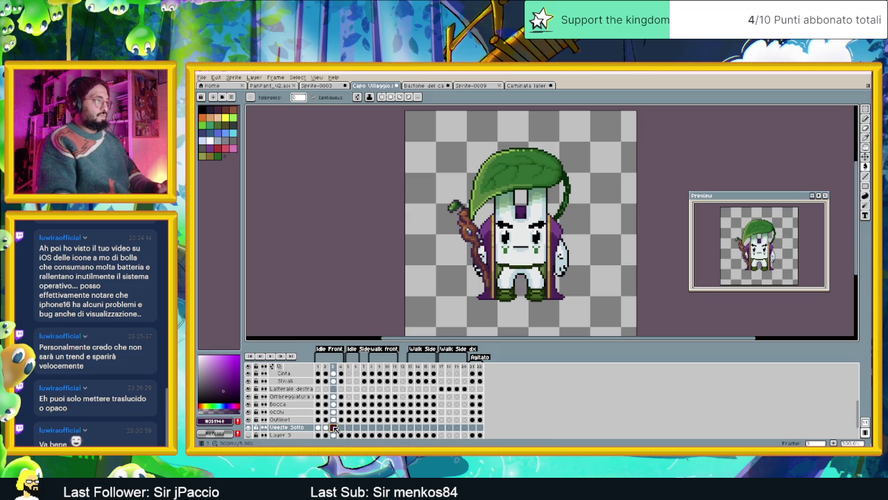
left_click(342, 428)
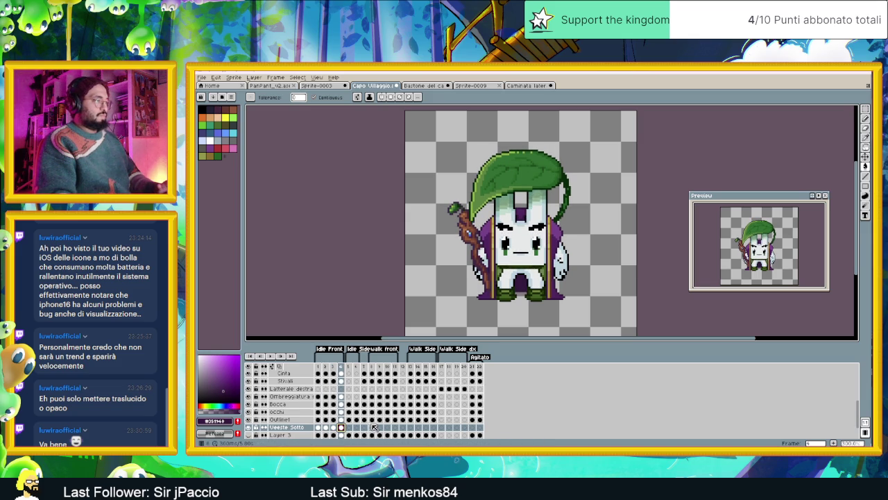
left_click(349, 427)
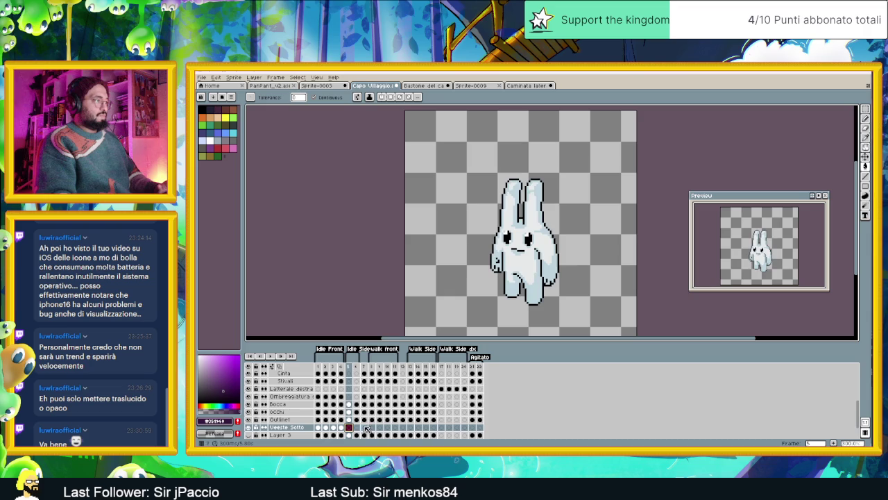
left_click(365, 428)
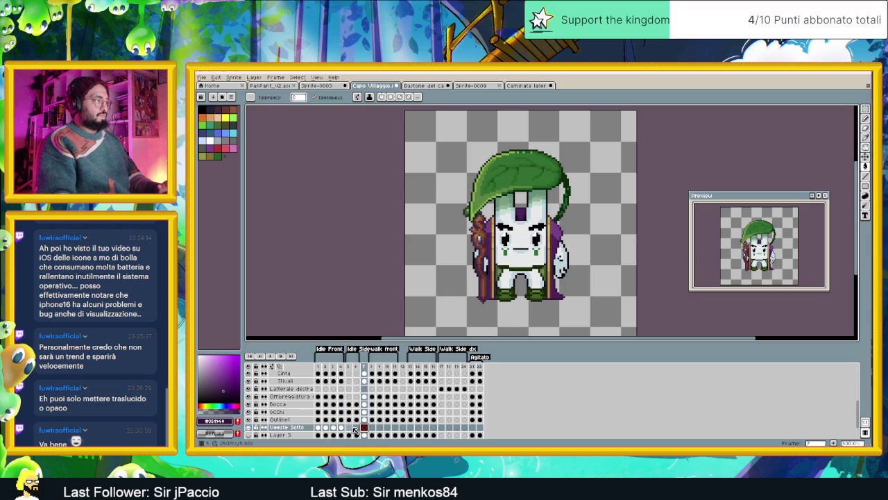
left_click(349, 428)
left_click(357, 428)
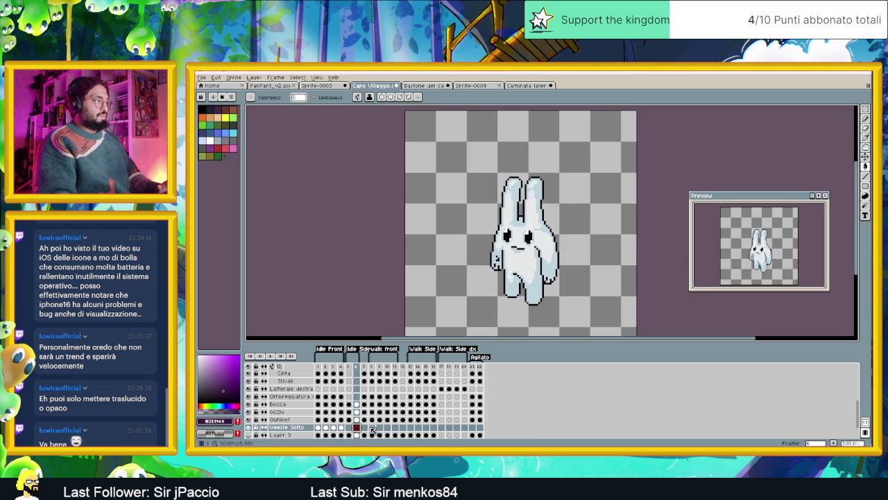
left_click(372, 428)
left_click(380, 428)
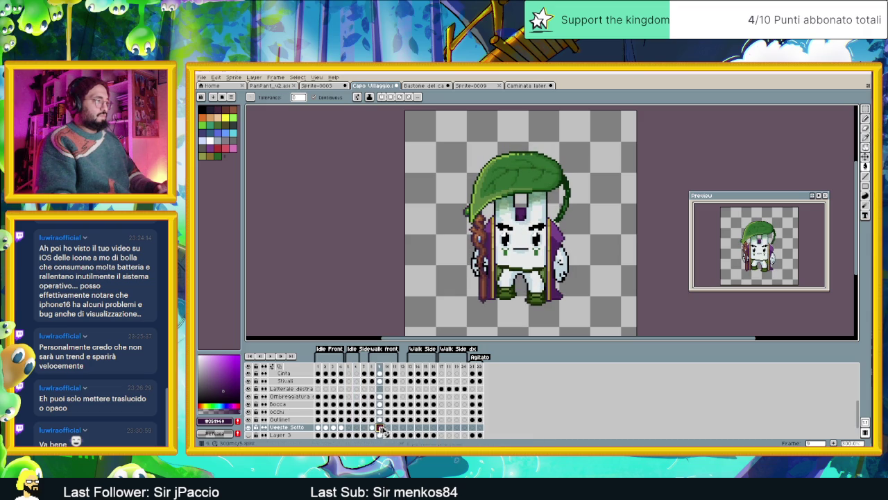
left_click(387, 428)
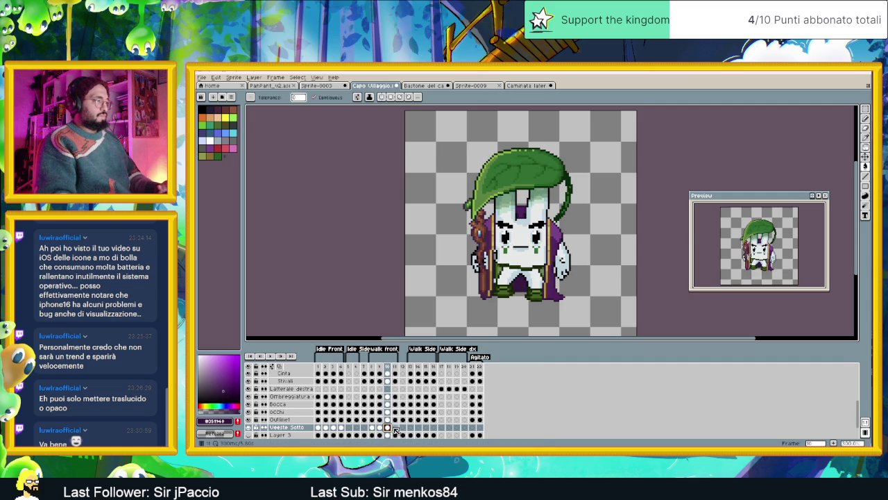
left_click(395, 428)
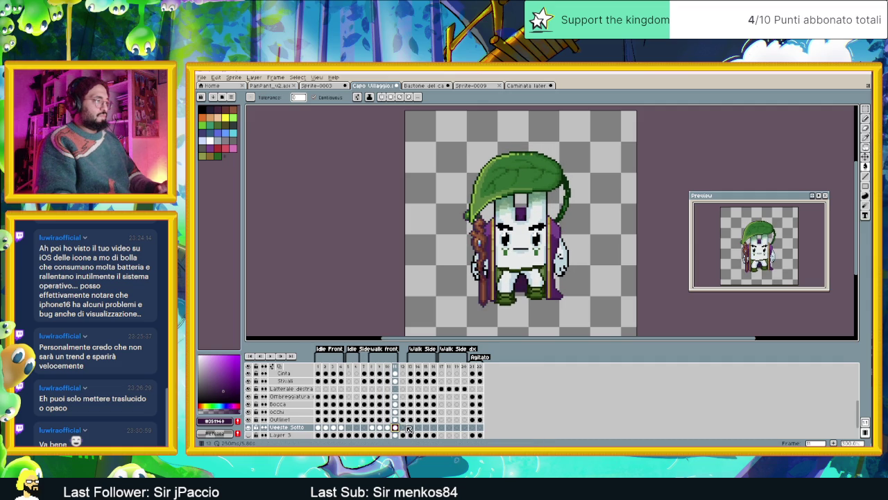
left_click(410, 428)
left_click(420, 428)
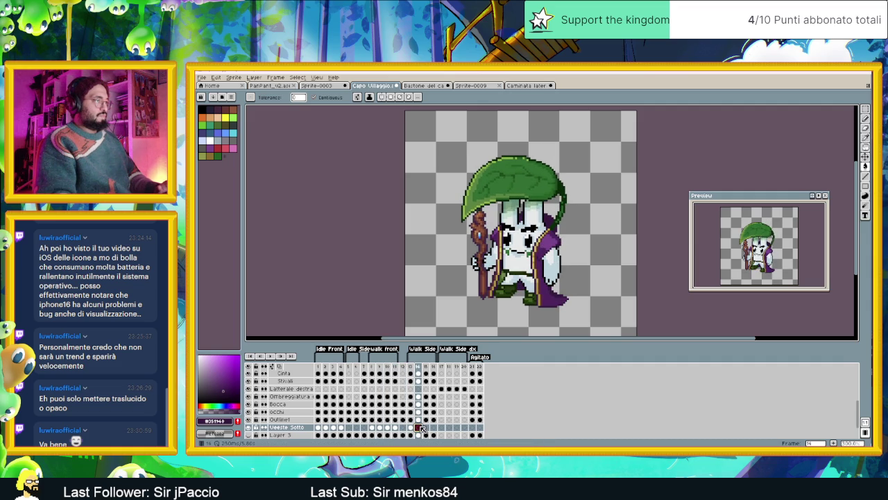
left_click(426, 428)
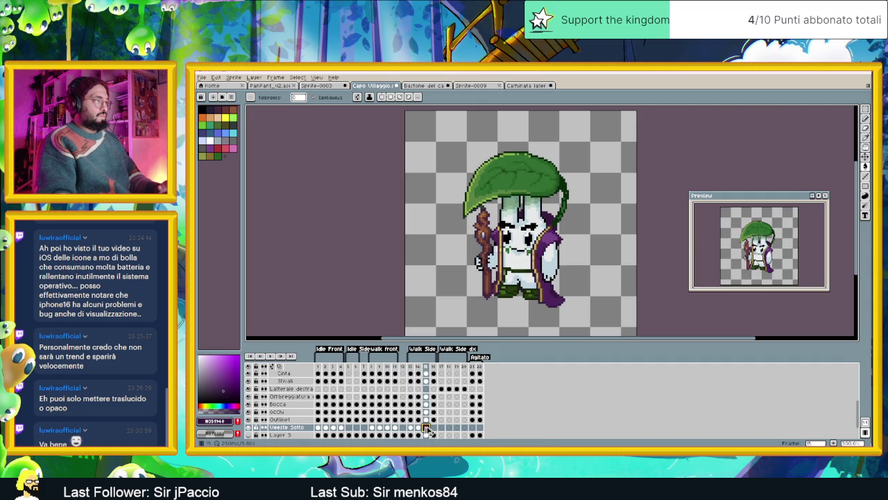
left_click(434, 428)
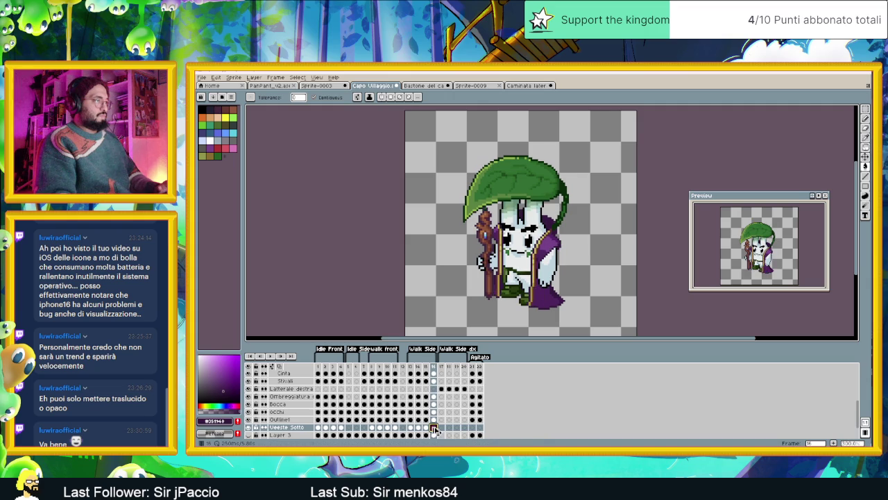
left_click(471, 429)
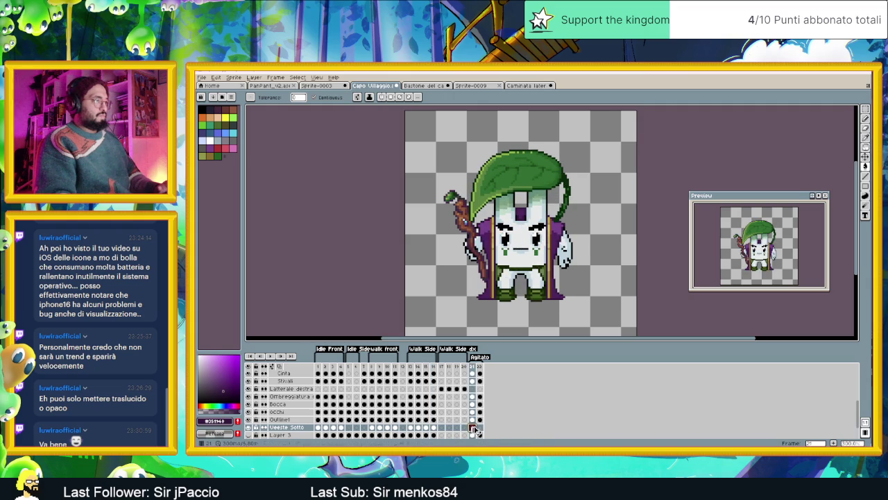
left_click(479, 428)
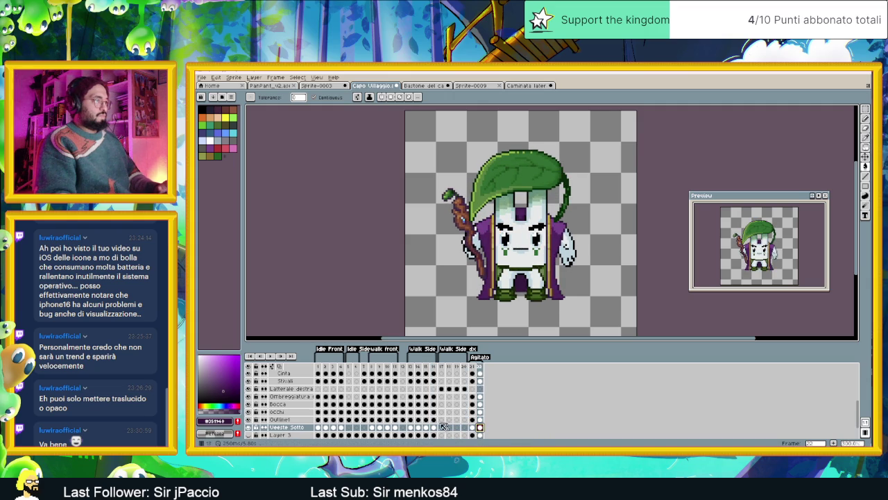
scroll(515, 284, "up", 1)
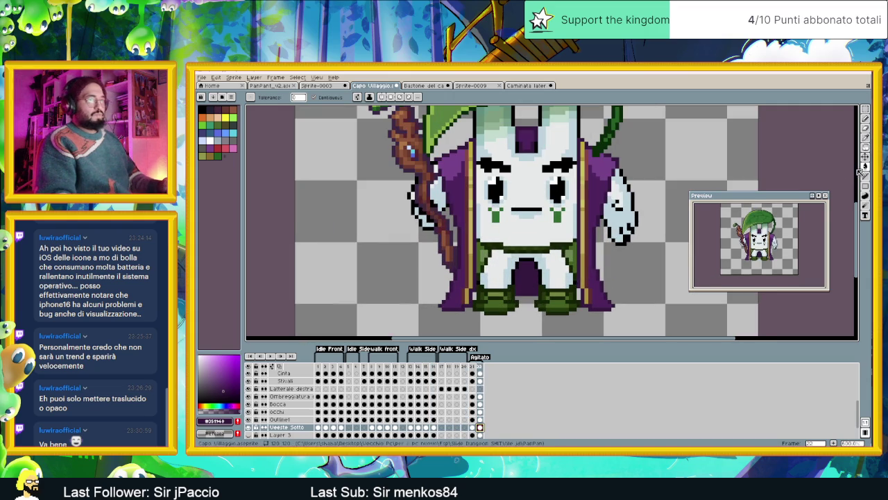
Switch to the pencil, play the animation to check it, and return to the first frame
left_click(866, 120)
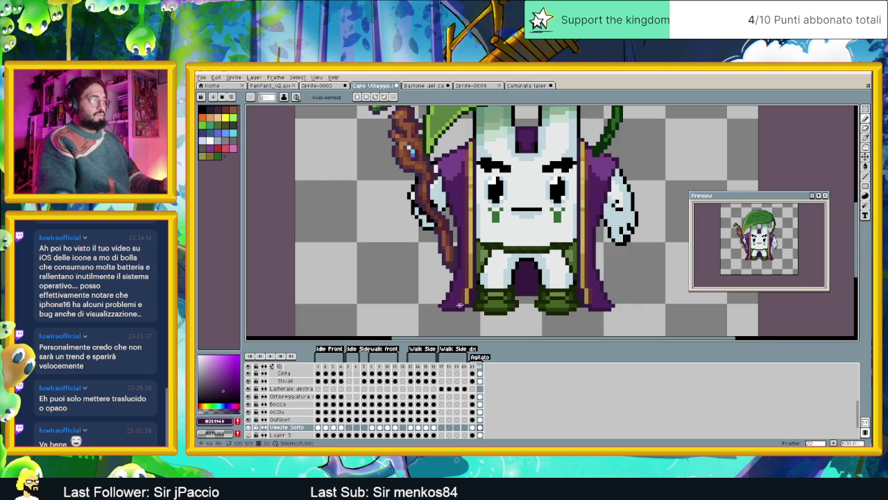
scroll(481, 297, "down", 2)
left_click(270, 356)
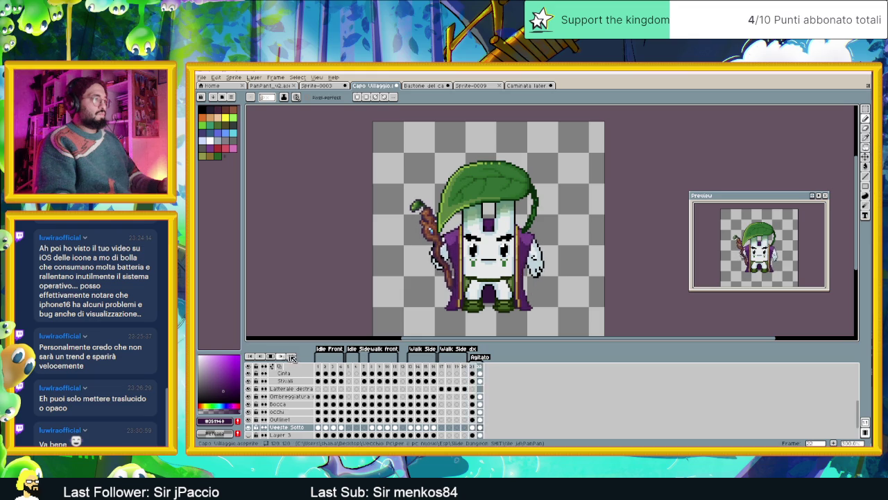
left_click(318, 367)
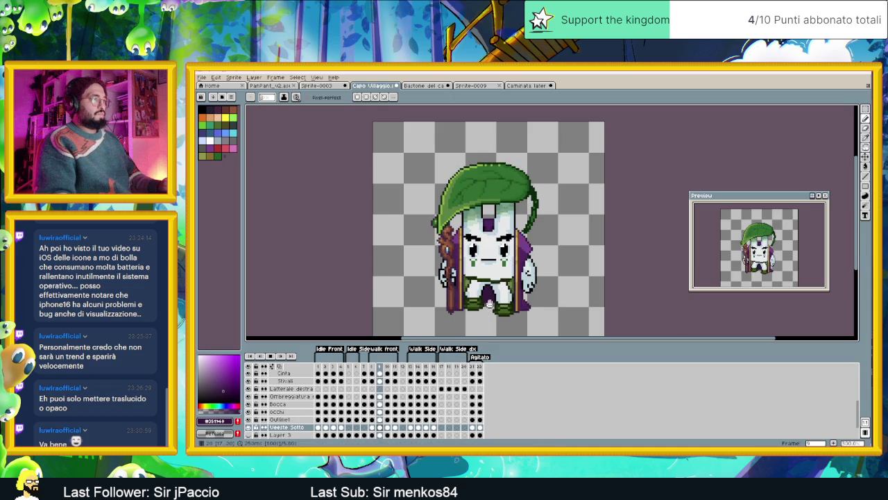
Zoom out and recentre so the whole sprite is visible, then select the Pencil (B)
scroll(489, 311, "up", 1)
scroll(489, 311, "up", 1)
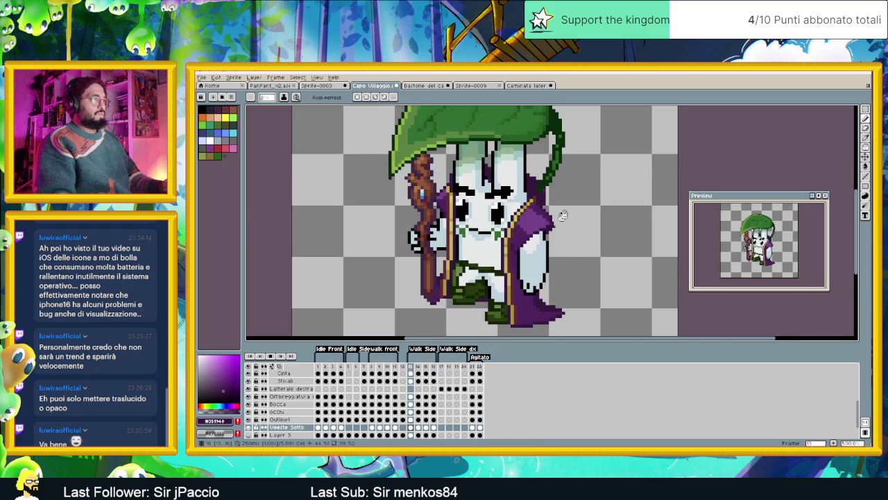
scroll(582, 216, "down", 4)
left_click_drag(587, 214, 548, 233)
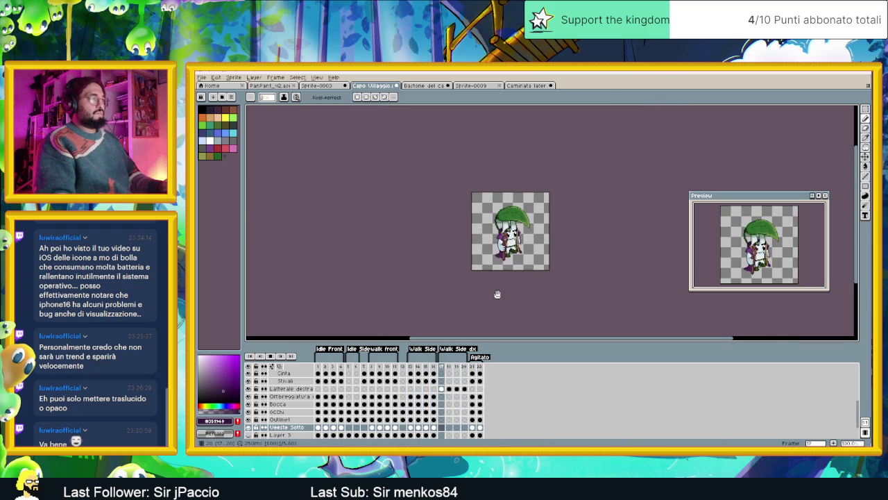
scroll(494, 297, "up", 1)
scroll(506, 264, "up", 3)
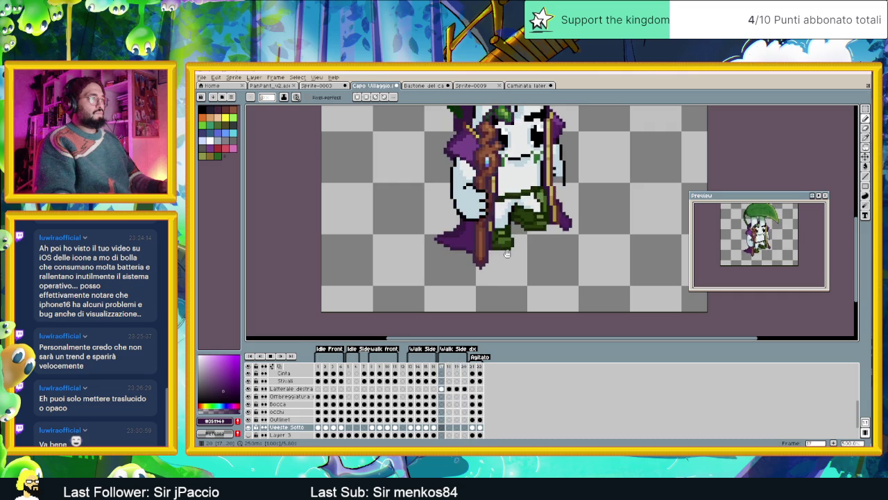
scroll(489, 313, "down", 3)
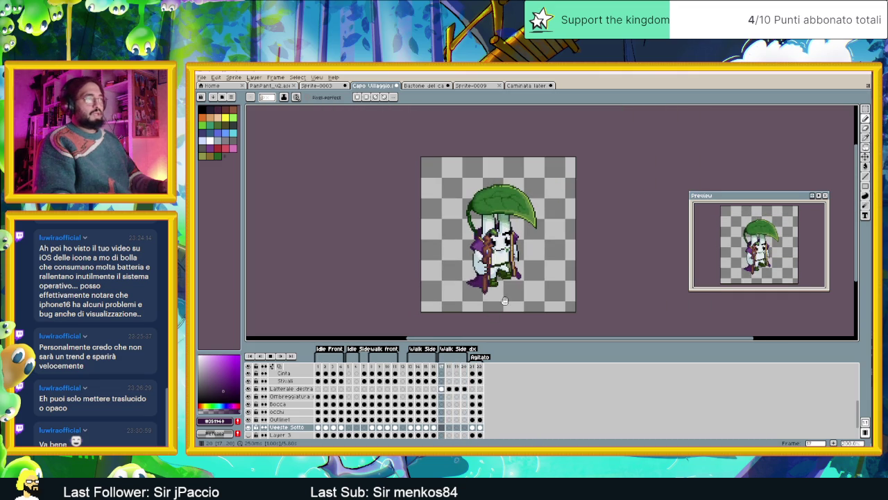
key("b")
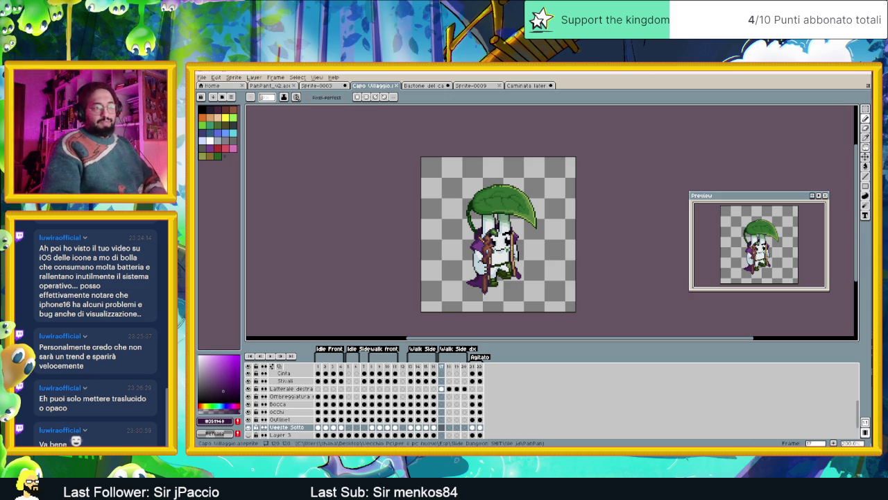
Alt-Tab from Aseprite to the Slide Dungeon task board
key("alt+Tab")
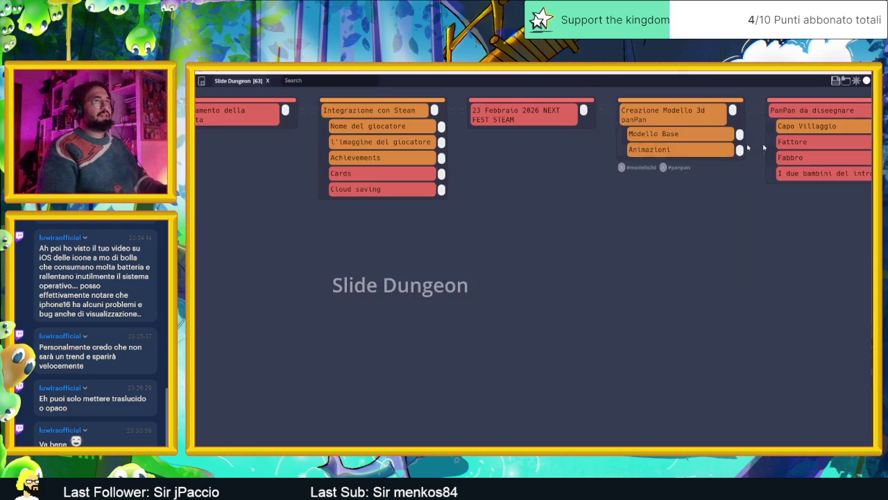
Turn the Capo Villaggio card's status yellow and save over Slide Dungeon.tasks
scroll(819, 208, "right", 5)
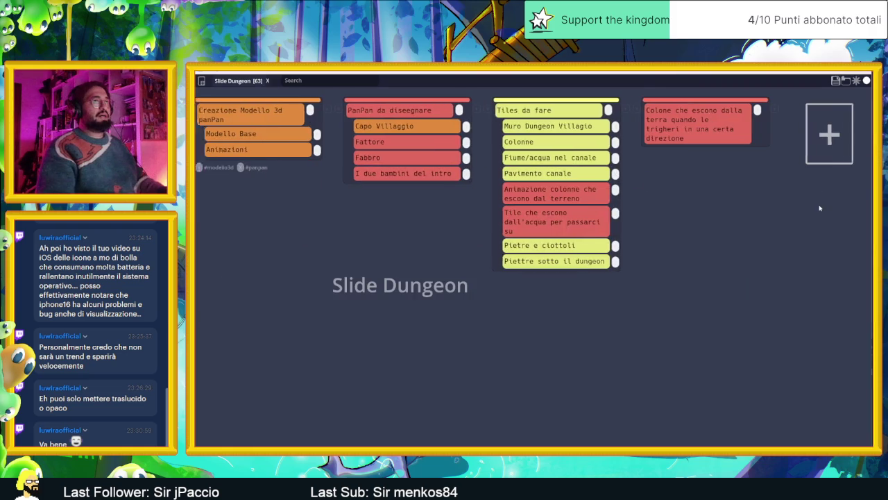
left_click(368, 129)
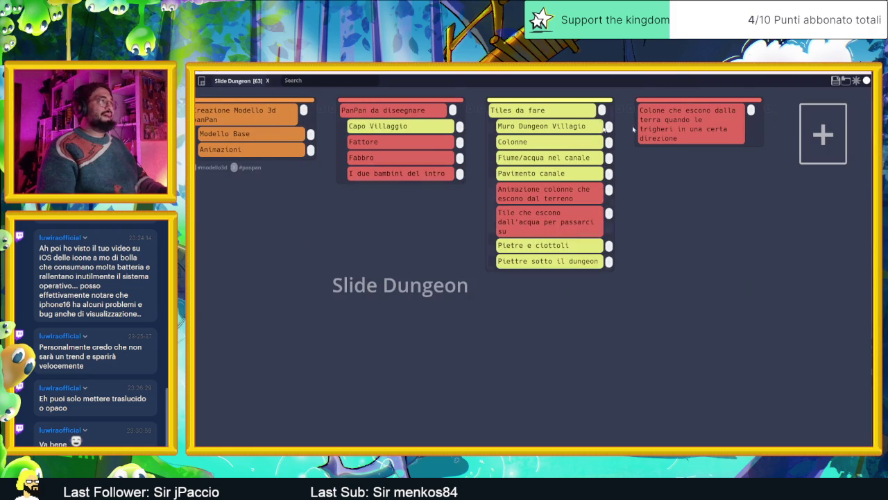
key("ctrl+s")
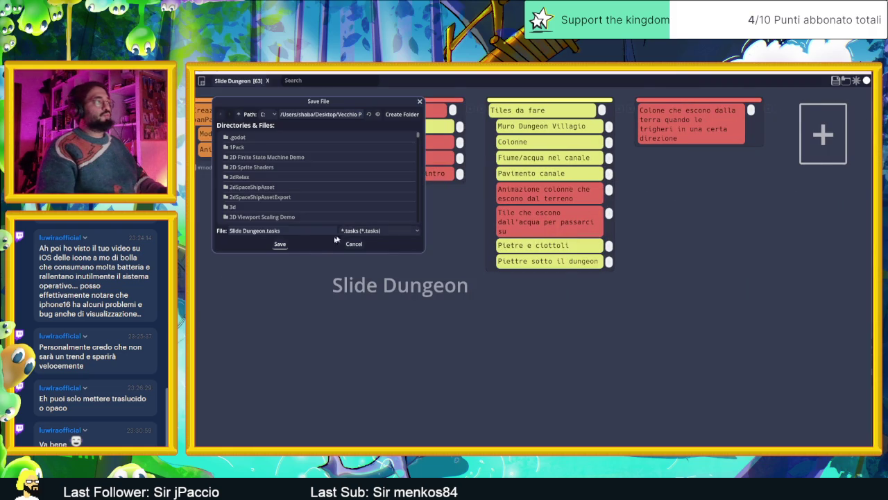
left_click(281, 244)
left_click(484, 271)
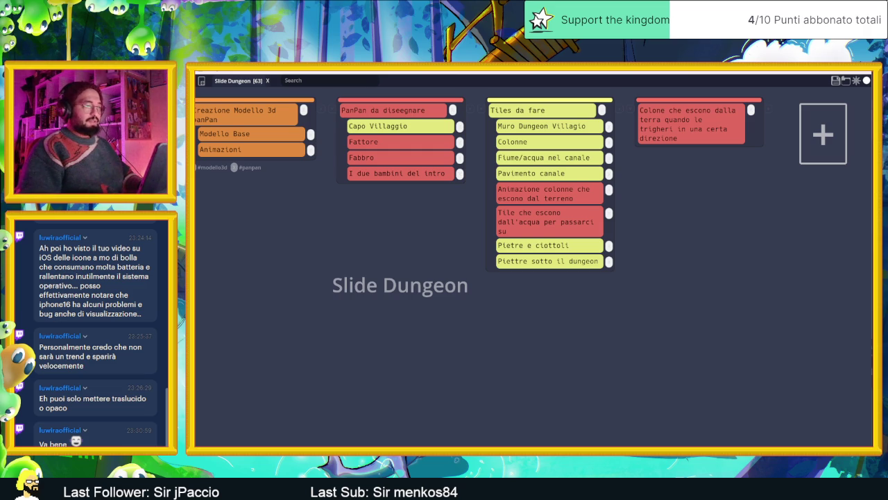
key("super")
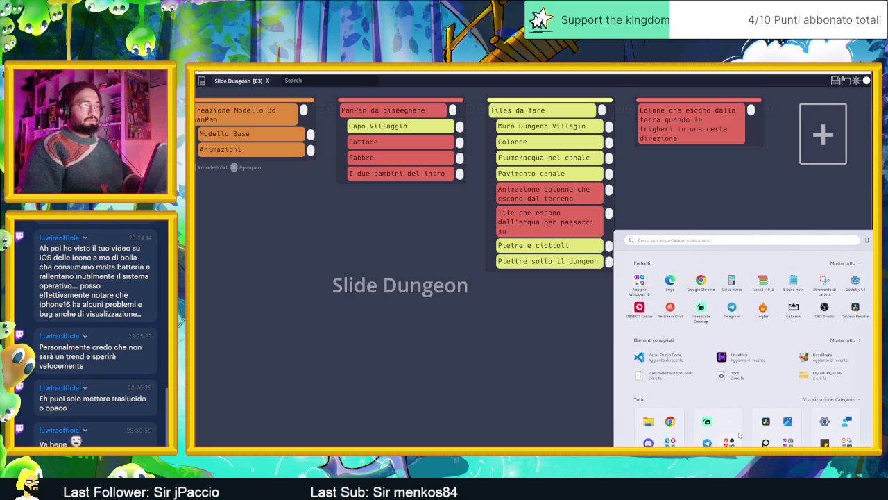
Launch AirServer from the Start menu and maximise its window
left_click(794, 310)
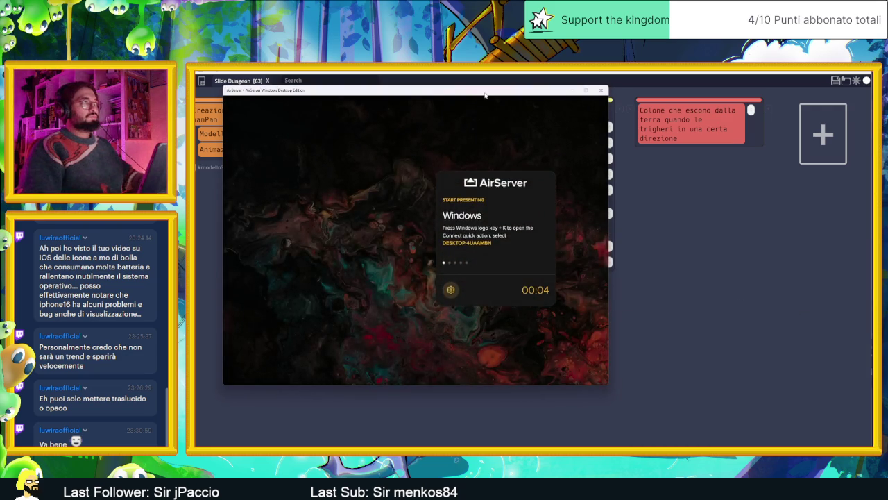
double_click(482, 98)
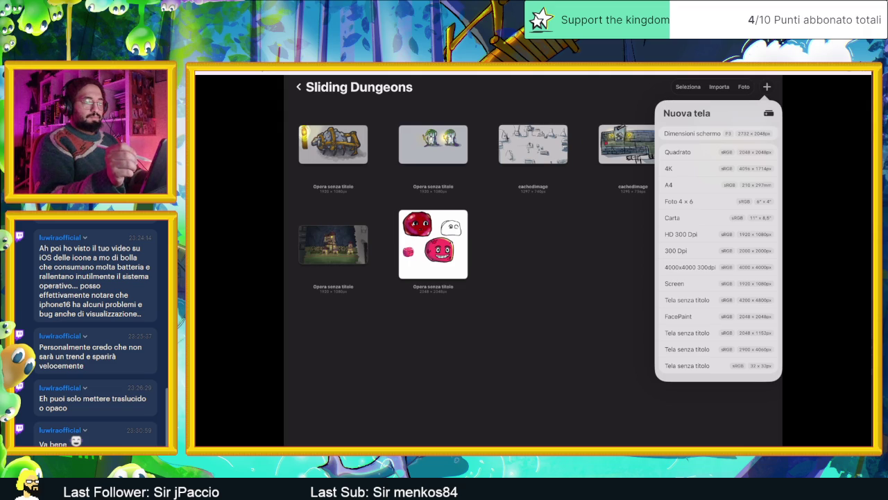
Create an HD 300 Dpi canvas and pick a grey drawing colour
left_click(687, 234)
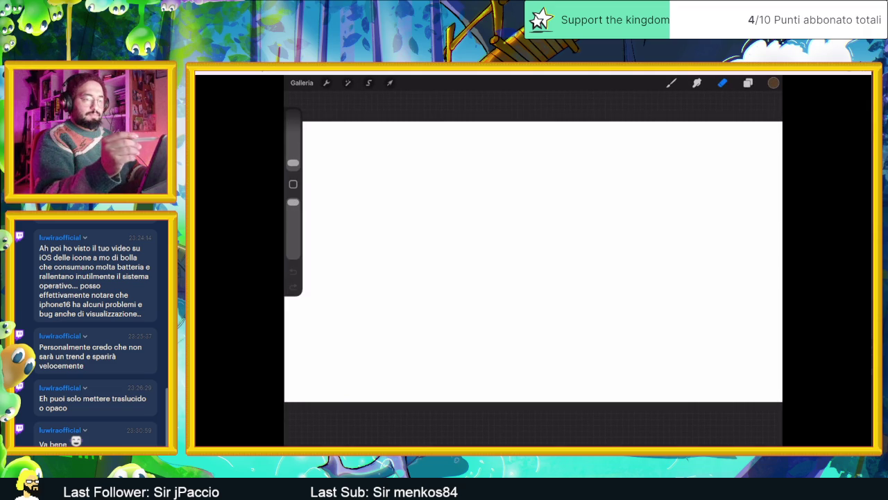
left_click(774, 83)
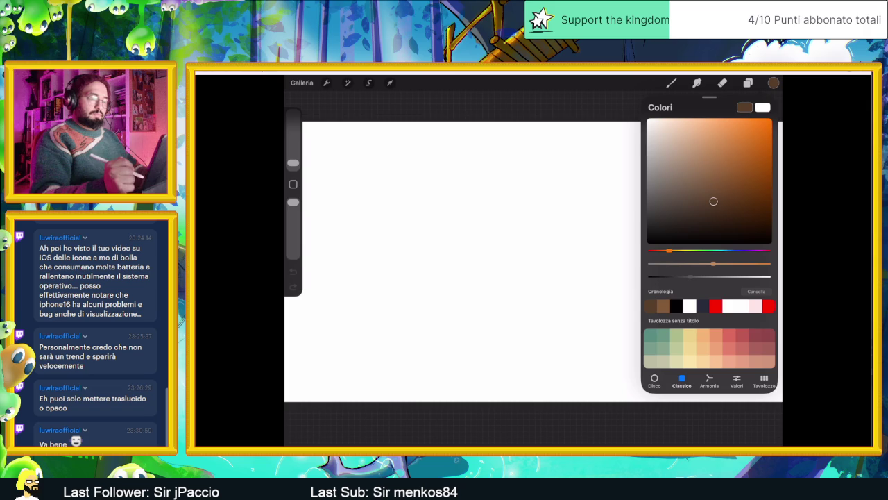
mouse_move(713, 201)
left_mouse_down()
mouse_move(701, 206)
mouse_move(651, 178)
mouse_move(648, 231)
mouse_move(668, 186)
left_mouse_up()
left_click(773, 83)
Set the Colore di sfondo background layer to a light grey
left_click(748, 83)
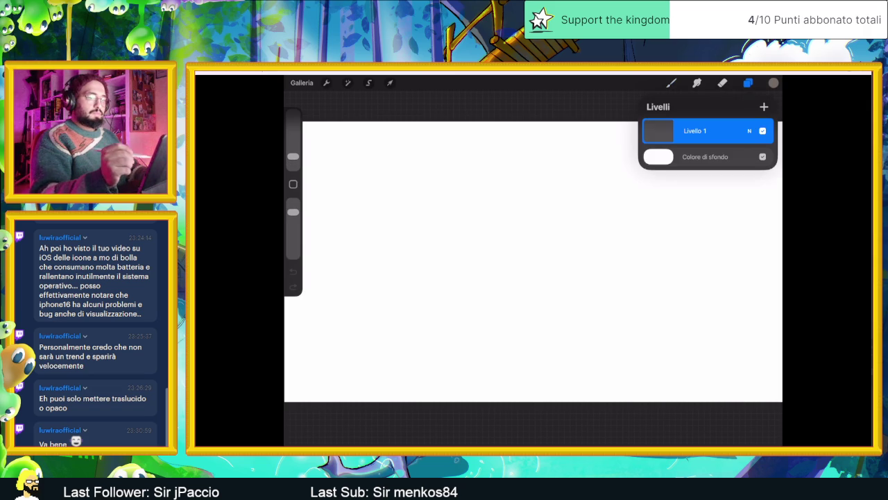
left_click(705, 156)
left_click_drag(646, 119, 645, 155)
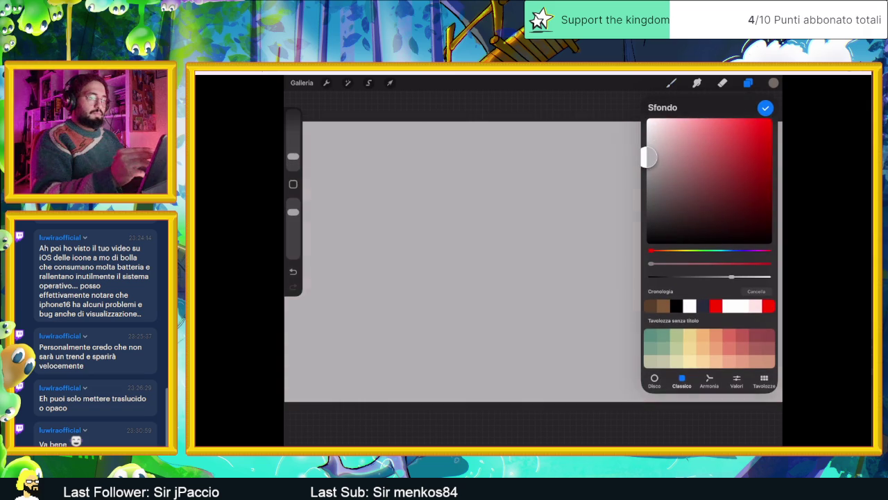
left_click(764, 108)
left_click(671, 82)
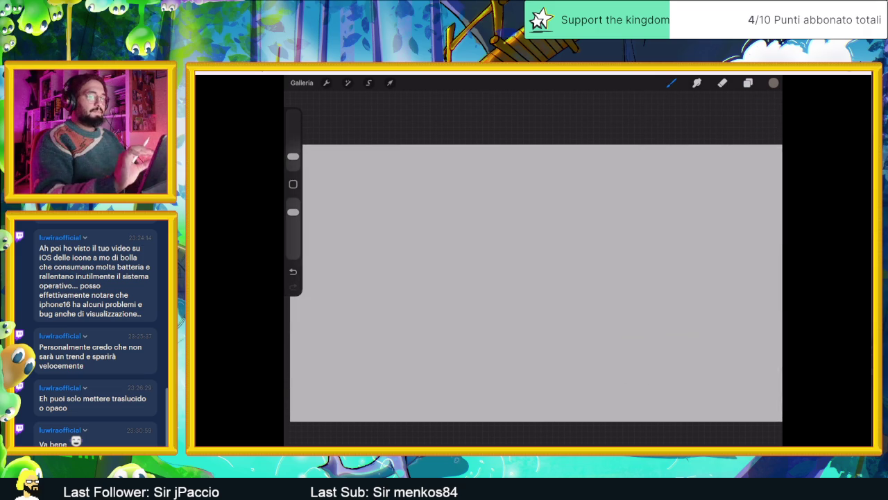
left_click(773, 83)
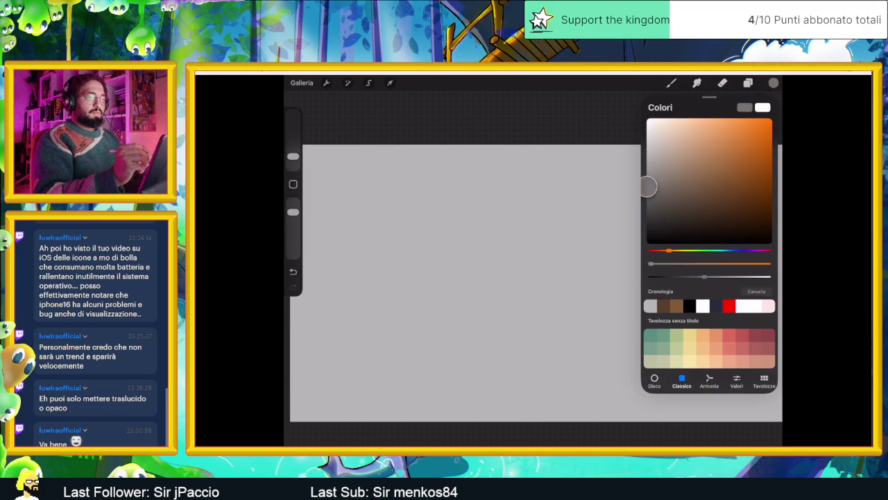
left_click(748, 83)
left_click(704, 156)
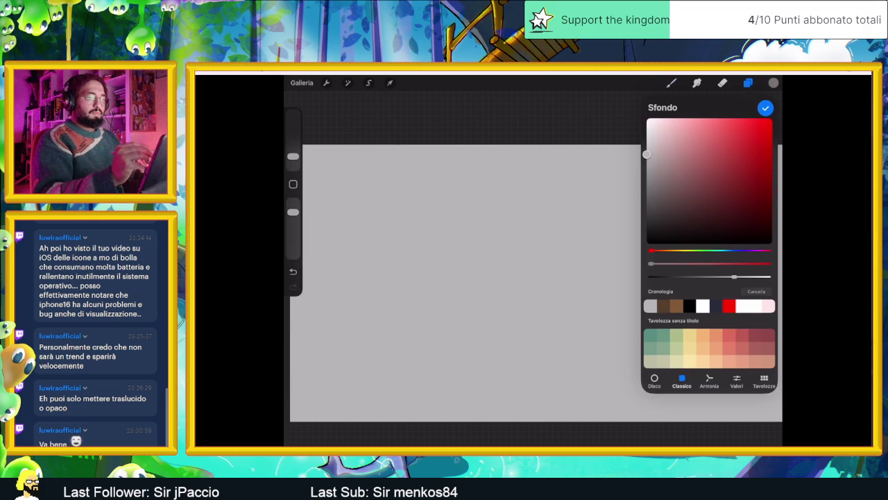
left_click_drag(652, 154, 648, 161)
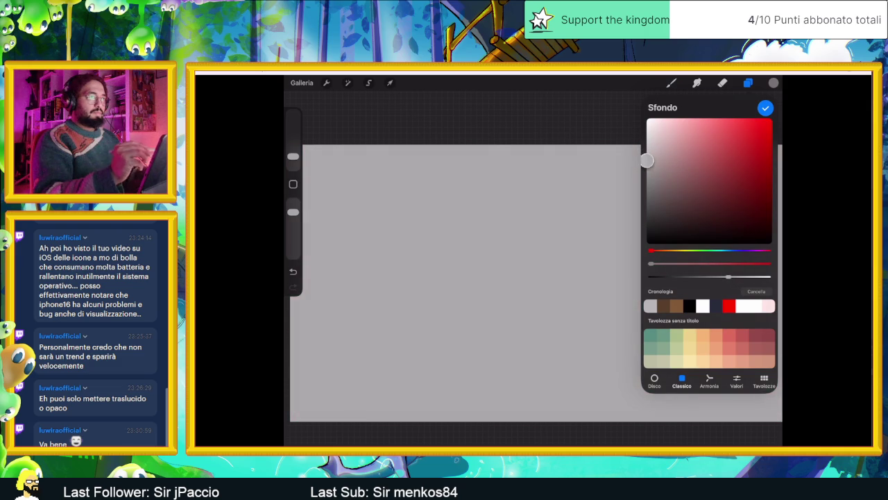
left_click(764, 108)
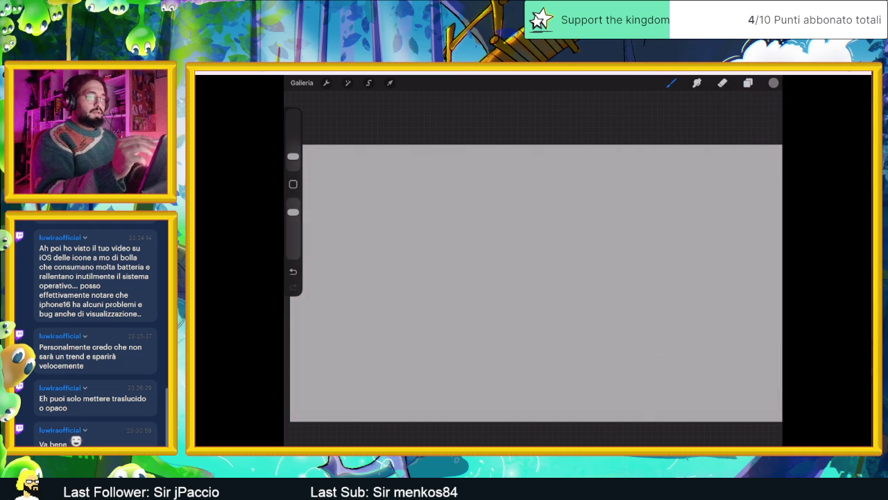
Choose a brush and draw the first vertical stroke of the body outline
left_click(671, 83)
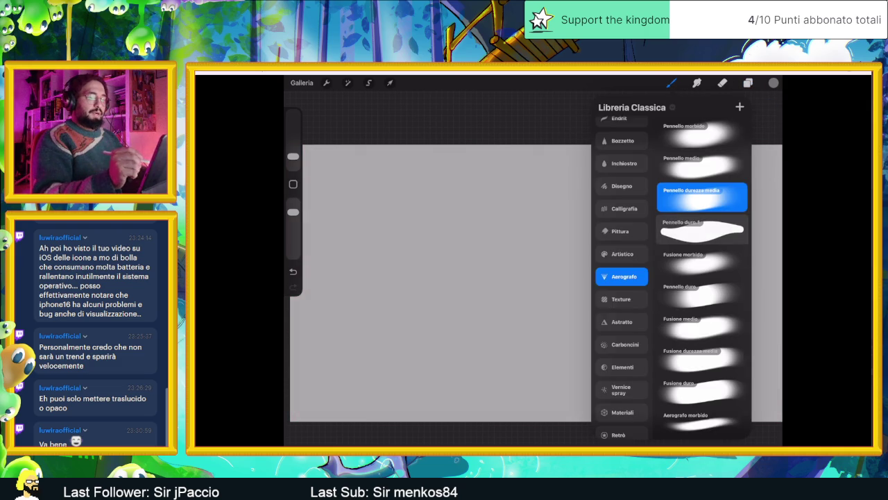
left_click(747, 82)
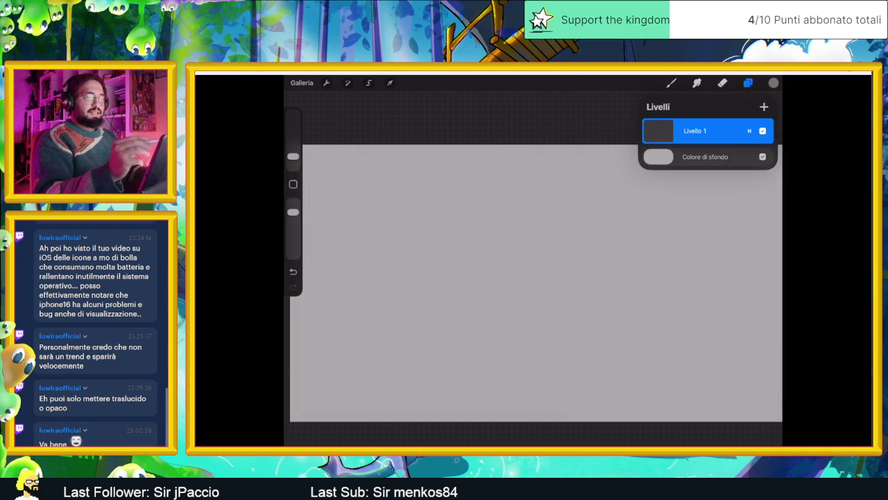
left_click(671, 82)
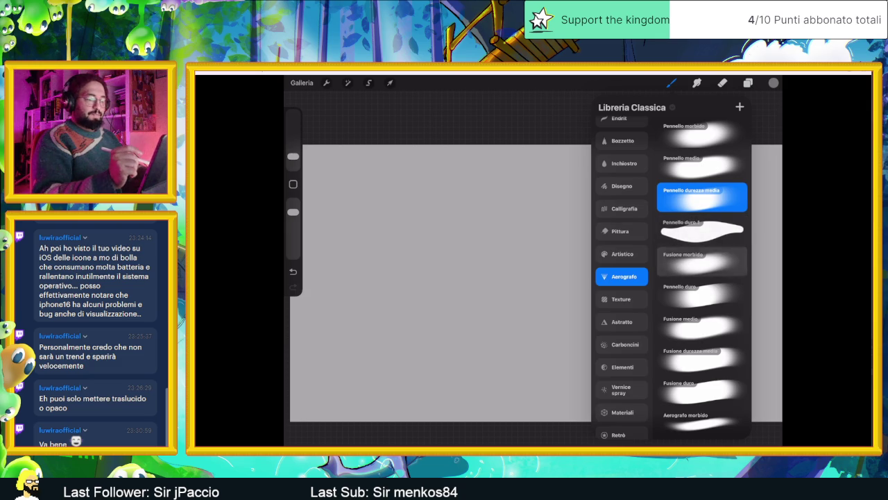
left_click_drag(438, 157, 432, 278)
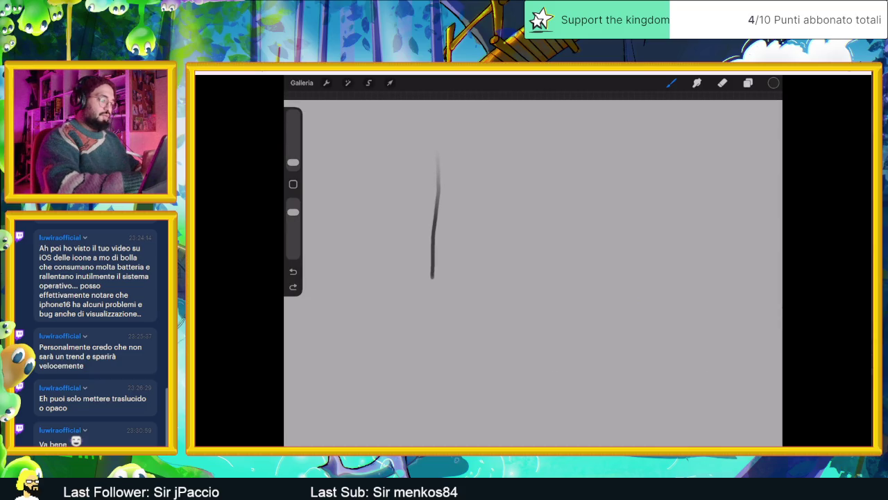
Outline the body and bunny ears, then retrace the two stubby legs
mouse_move(434, 297)
left_mouse_down()
mouse_move(446, 306)
mouse_move(464, 269)
mouse_move(485, 305)
mouse_move(501, 306)
mouse_move(514, 199)
left_mouse_up()
mouse_move(453, 147)
left_mouse_down()
mouse_move(464, 198)
mouse_move(508, 144)
mouse_move(515, 204)
left_mouse_up()
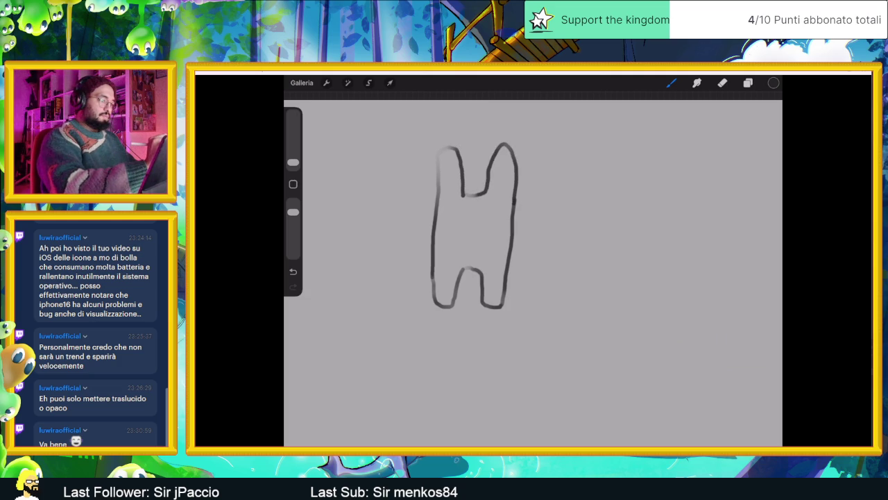
mouse_move(438, 193)
left_mouse_down()
mouse_move(442, 148)
mouse_move(461, 139)
mouse_move(478, 197)
mouse_move(512, 141)
mouse_move(514, 234)
left_mouse_up()
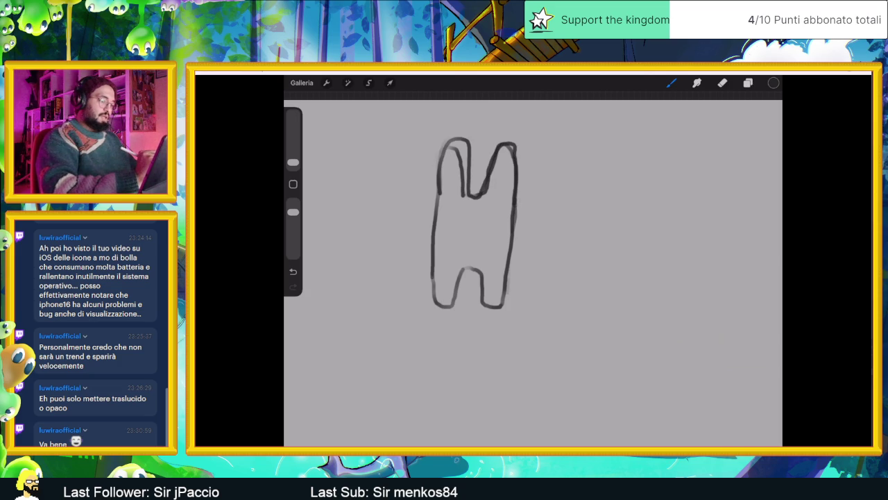
mouse_move(492, 309)
left_mouse_down()
mouse_move(477, 269)
mouse_move(455, 307)
left_mouse_up()
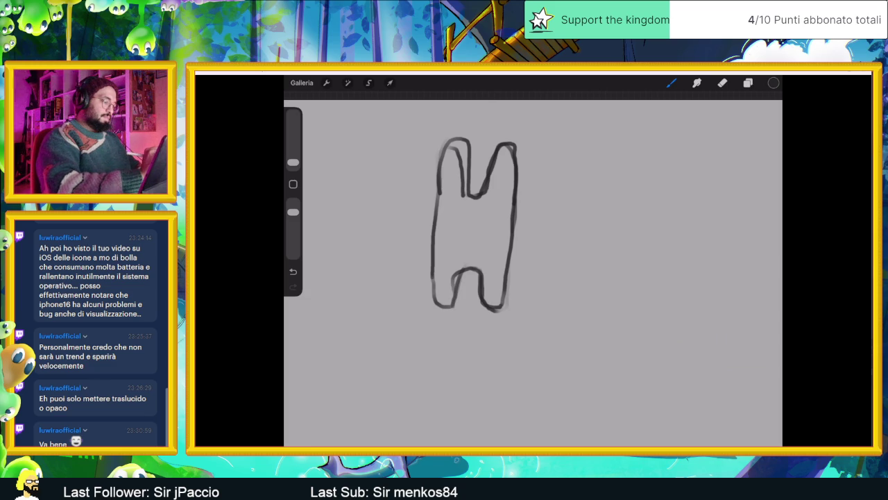
left_click_drag(436, 257, 436, 304)
left_click_drag(436, 304, 451, 305)
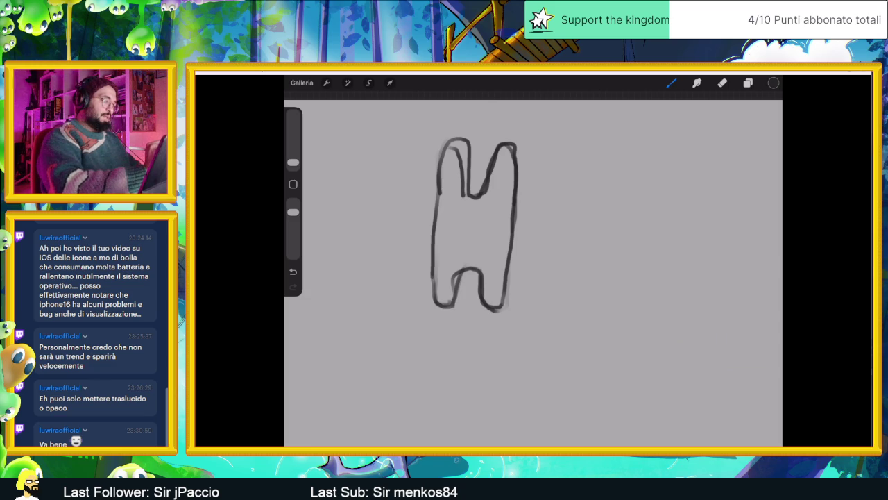
Draw the left and right clawed arms and the first eye
mouse_move(436, 193)
left_mouse_down()
mouse_move(398, 225)
mouse_move(395, 241)
mouse_move(418, 259)
mouse_move(404, 254)
mouse_move(406, 264)
left_mouse_up()
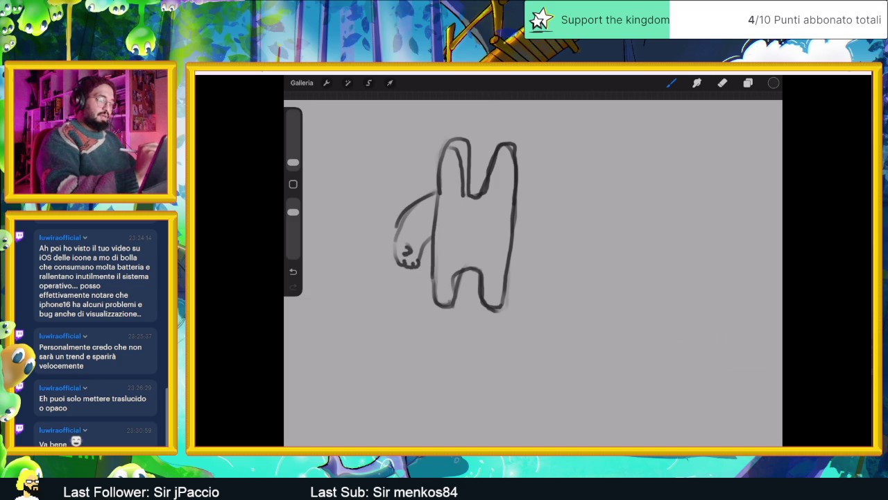
mouse_move(518, 202)
left_mouse_down()
mouse_move(545, 269)
mouse_move(519, 279)
mouse_move(530, 287)
mouse_move(517, 280)
mouse_move(547, 289)
mouse_move(541, 268)
left_mouse_up()
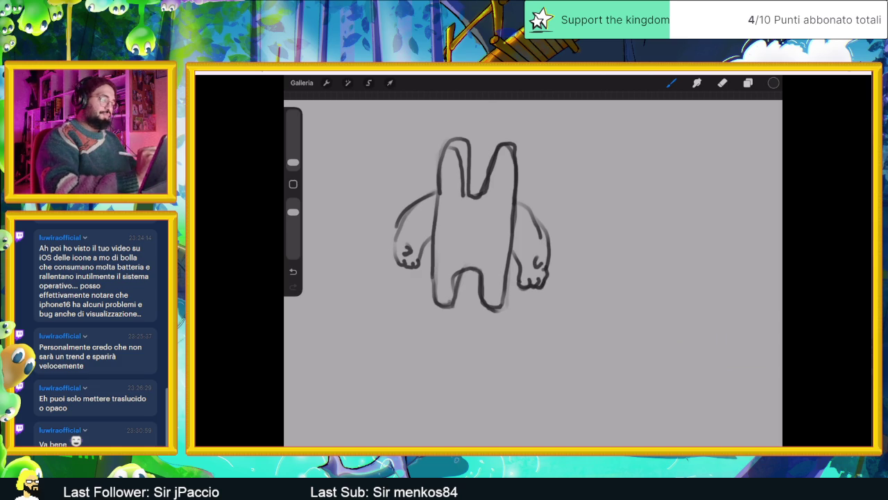
mouse_move(454, 208)
left_mouse_down()
mouse_move(454, 221)
mouse_move(492, 222)
left_mouse_up()
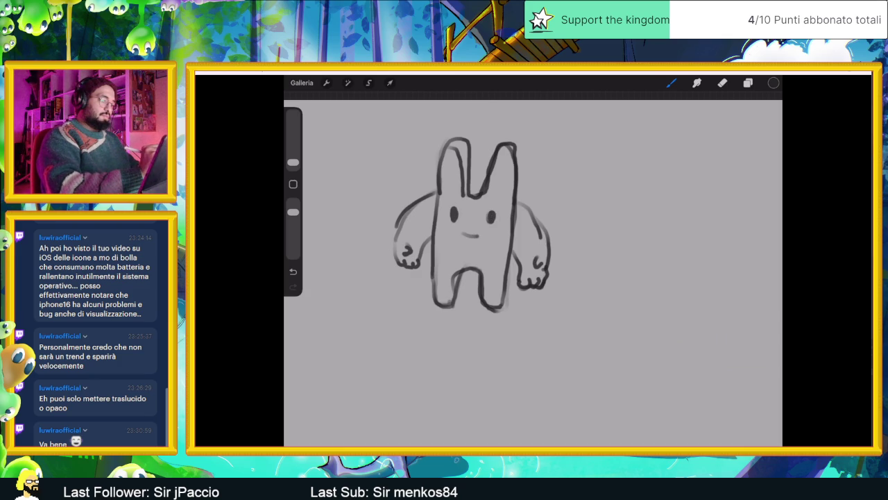
Draw the mouth, a brow mark, a belt around the belly, and cuffs at both feet
mouse_move(463, 234)
left_mouse_down()
mouse_move(480, 235)
mouse_move(470, 234)
mouse_move(468, 221)
left_mouse_up()
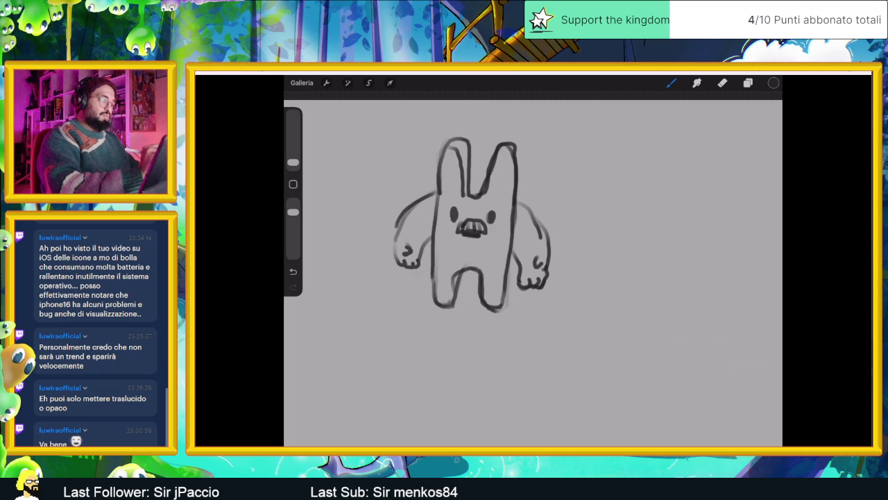
left_click_drag(445, 202, 501, 205)
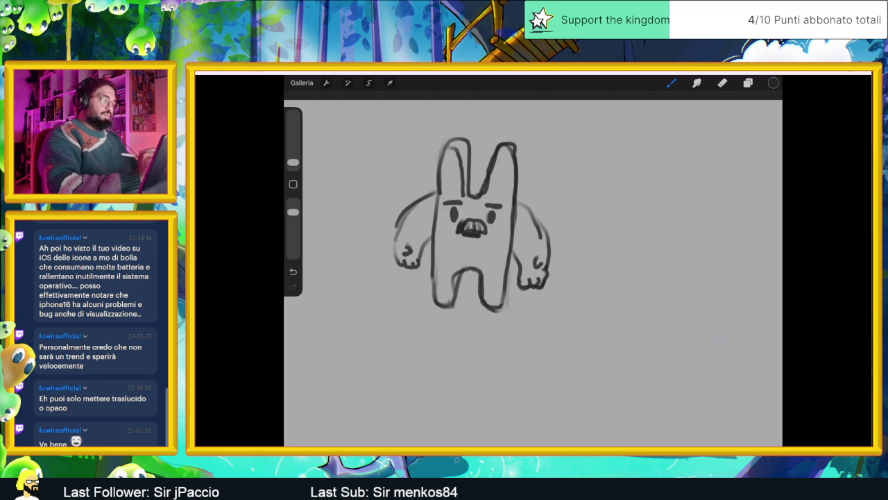
left_click_drag(436, 256, 508, 261)
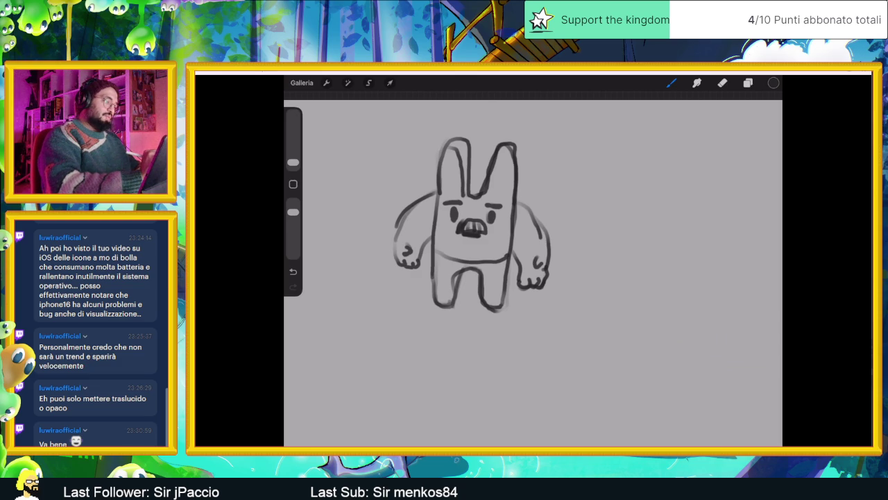
mouse_move(432, 251)
left_mouse_down()
mouse_move(504, 281)
mouse_move(507, 273)
left_mouse_up()
mouse_move(432, 290)
left_mouse_down()
mouse_move(455, 294)
mouse_move(436, 307)
left_mouse_up()
left_click_drag(485, 293, 505, 292)
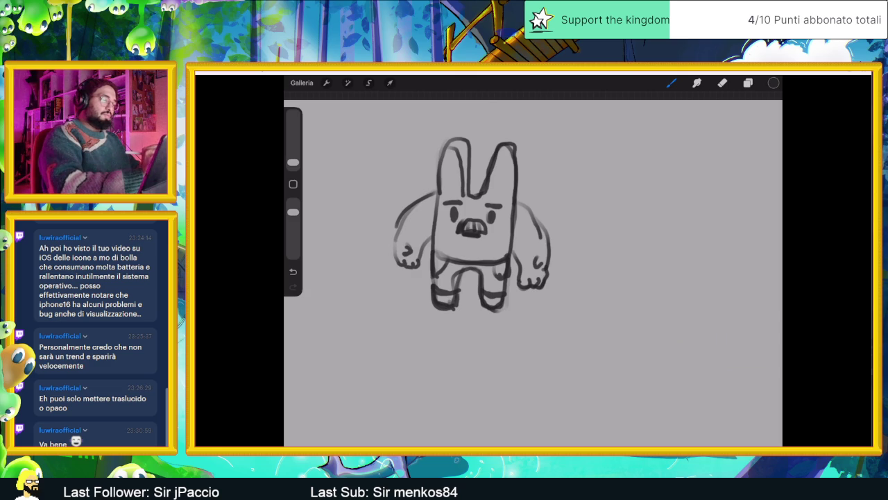
Add the eyepatch with its diagonal strap and dark marks inside both ears
left_click_drag(435, 224, 518, 199)
left_click_drag(445, 207, 461, 219)
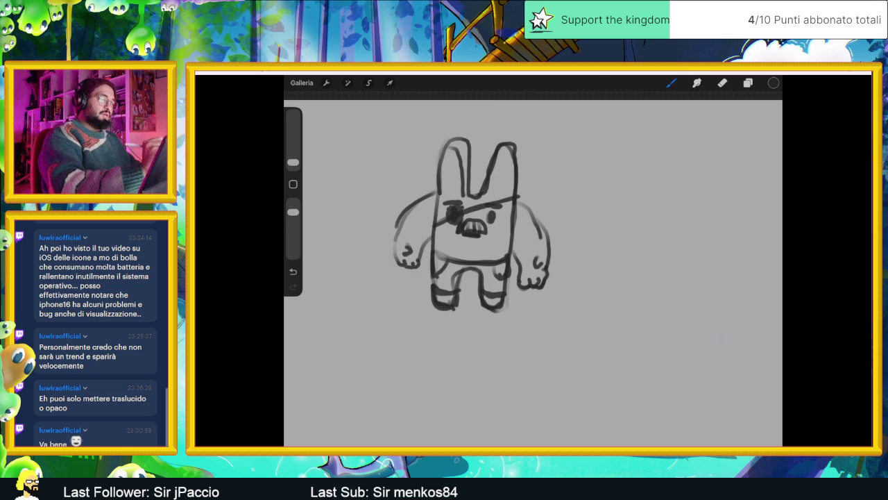
left_click_drag(506, 158, 524, 185)
left_click_drag(451, 153, 436, 181)
mouse_move(438, 162)
left_mouse_down()
mouse_move(431, 178)
mouse_move(441, 178)
left_mouse_up()
left_click_drag(474, 224, 476, 220)
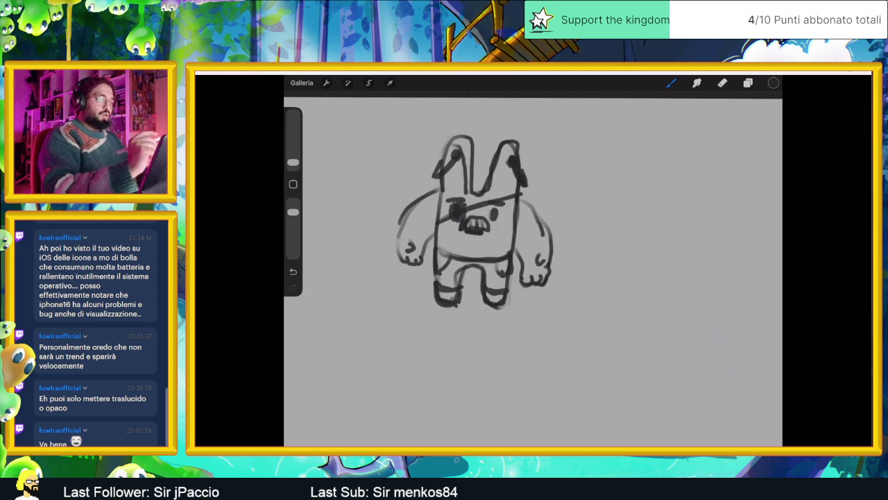
Zoom in and draw cuff bands over the left and right arms
scroll(458, 228, "up", 2)
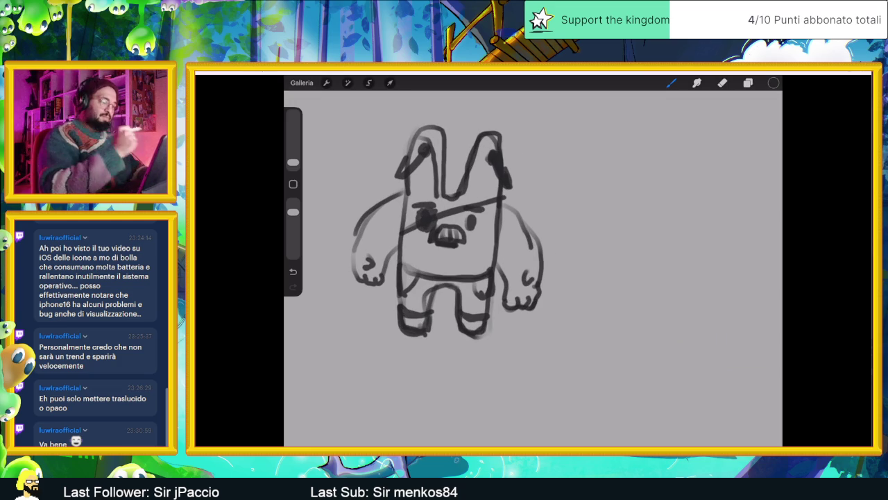
mouse_move(390, 255)
left_mouse_down()
mouse_move(358, 232)
mouse_move(349, 242)
mouse_move(393, 268)
left_mouse_up()
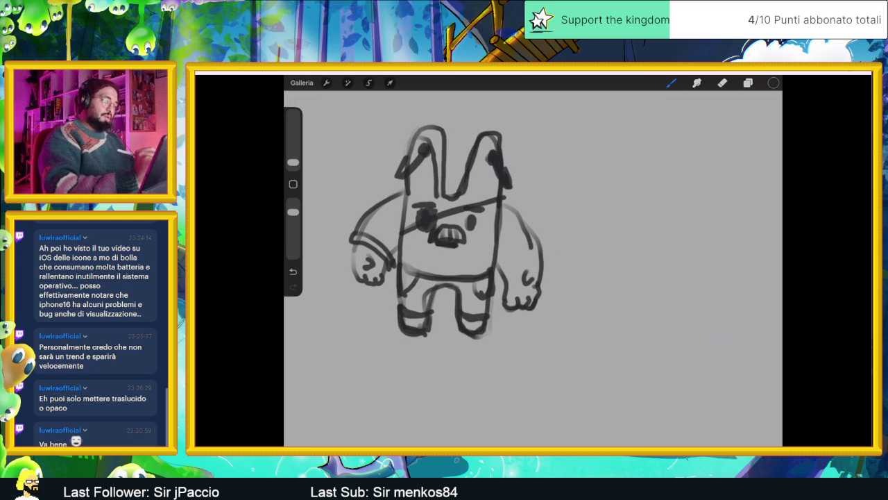
mouse_move(502, 268)
left_mouse_down()
mouse_move(544, 257)
mouse_move(498, 280)
left_mouse_up()
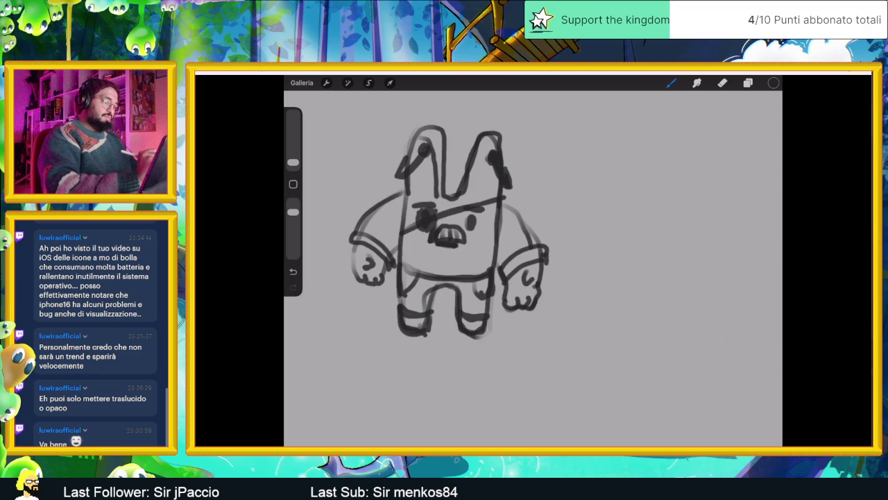
mouse_move(354, 228)
left_mouse_down()
mouse_move(350, 243)
mouse_move(392, 261)
mouse_move(389, 250)
left_mouse_up()
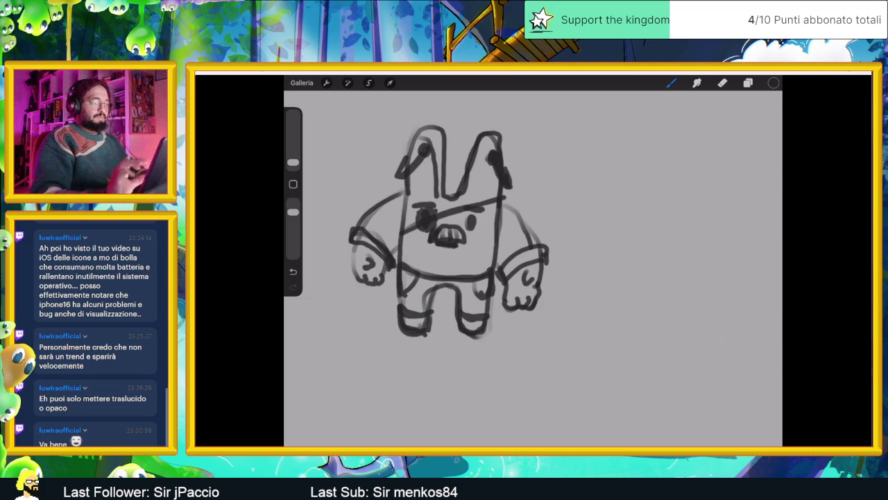
left_click_drag(447, 232, 479, 247)
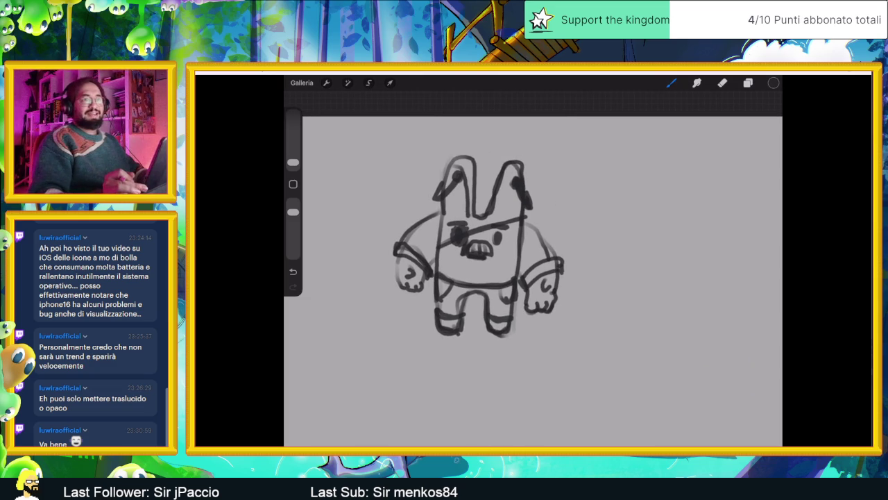
left_click(748, 83)
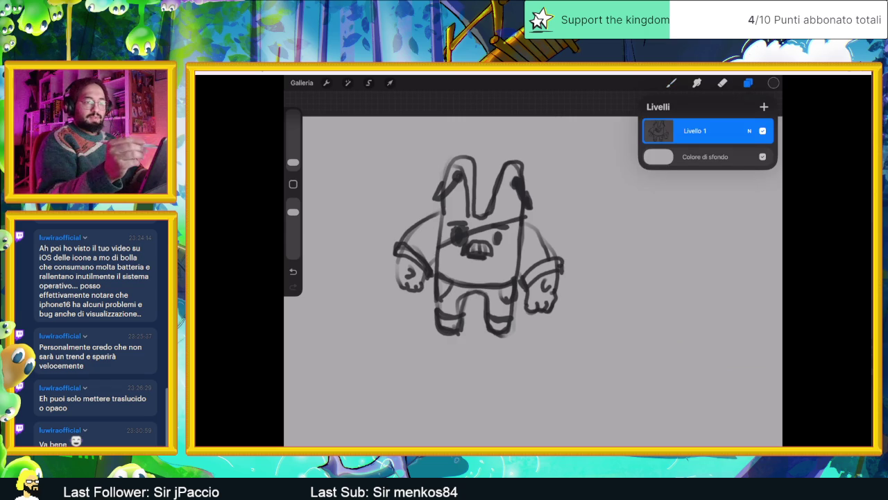
Add Livello 2 beneath Livello 1 and set the paint colour to white
left_click(764, 106)
left_click_drag(694, 131, 693, 157)
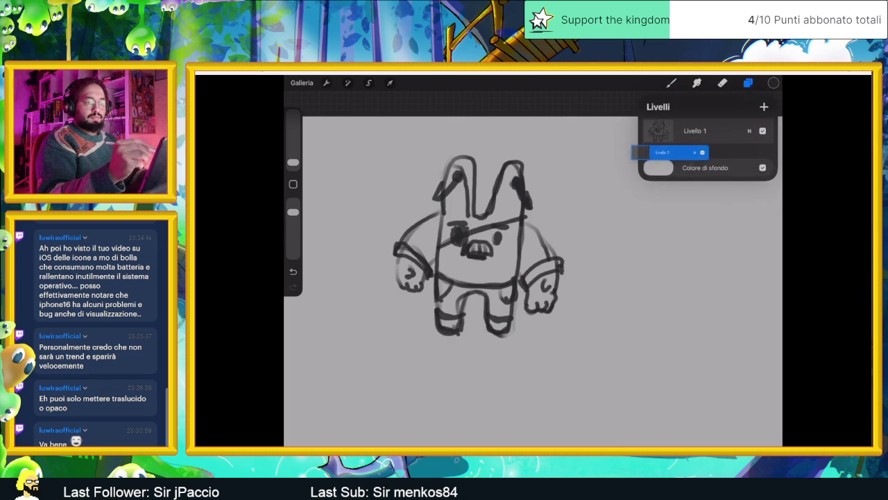
left_click(774, 83)
left_click(656, 127)
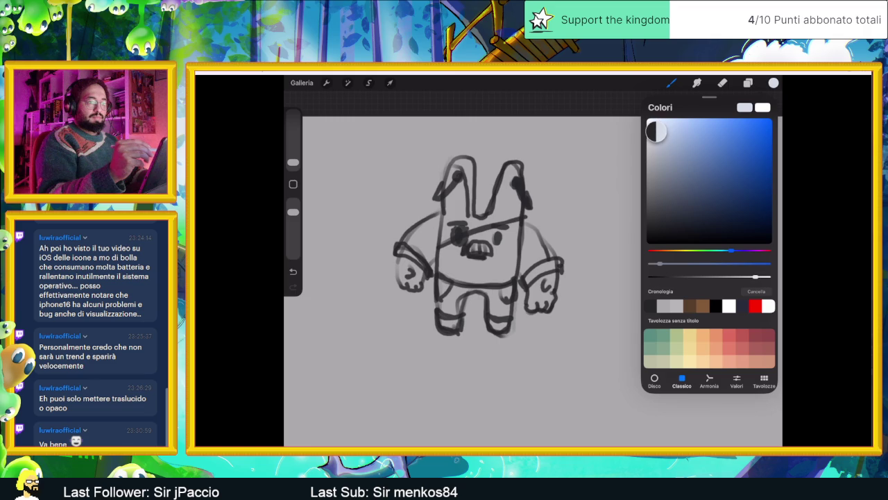
left_click(671, 82)
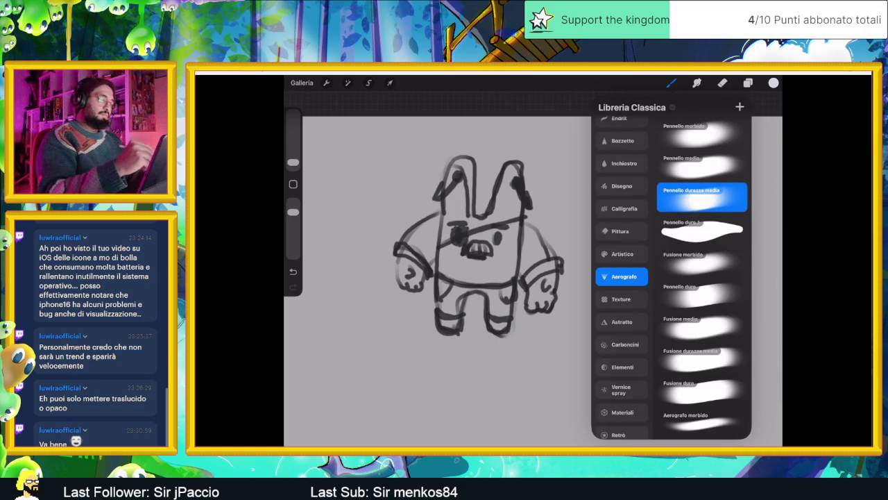
Paint the pale fill over the body, left ear, and left shoulder and arm
left_click_drag(501, 242, 506, 278)
left_click_drag(293, 161, 293, 153)
mouse_move(496, 232)
left_mouse_down()
mouse_move(500, 292)
mouse_move(458, 281)
mouse_move(444, 222)
left_mouse_up()
left_click_drag(293, 153, 293, 158)
mouse_move(464, 170)
left_mouse_down()
mouse_move(458, 211)
mouse_move(450, 214)
mouse_move(472, 173)
mouse_move(465, 156)
left_mouse_up()
mouse_move(471, 190)
left_mouse_down()
mouse_move(470, 217)
mouse_move(410, 254)
mouse_move(409, 281)
left_mouse_up()
left_click_drag(425, 249, 418, 294)
left_click_drag(433, 241, 433, 265)
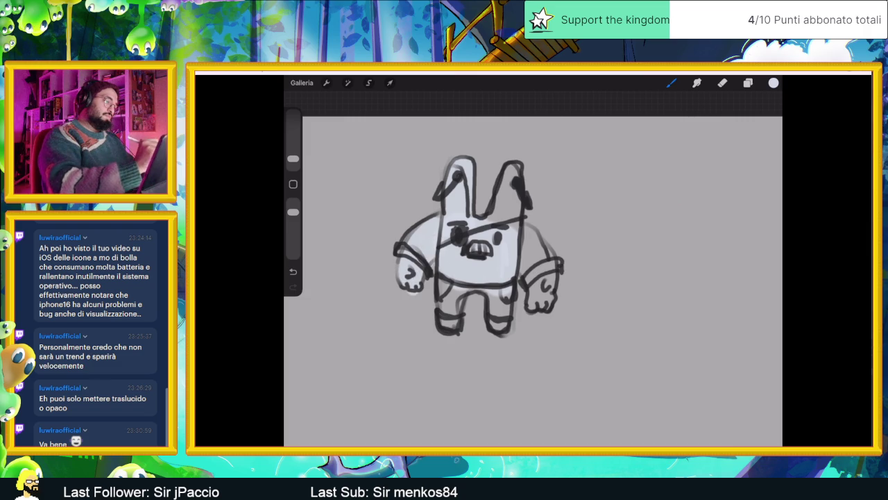
Fill the right ear, right arm and hand, the legs, then touch up small gaps
mouse_move(509, 176)
left_mouse_down()
mouse_move(501, 219)
mouse_move(513, 176)
left_mouse_up()
left_click_drag(497, 192, 492, 220)
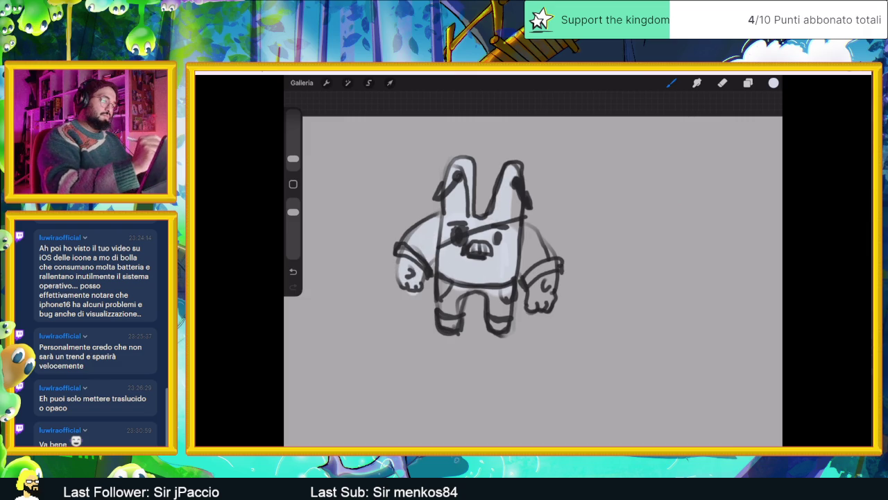
left_click_drag(516, 190, 526, 266)
left_click_drag(533, 268, 549, 288)
left_click_drag(545, 229, 525, 248)
mouse_move(548, 242)
left_mouse_down()
mouse_move(554, 286)
mouse_move(530, 308)
left_mouse_up()
left_click_drag(535, 258, 497, 325)
mouse_move(488, 293)
left_mouse_down()
mouse_move(488, 312)
mouse_move(508, 315)
left_mouse_up()
mouse_move(441, 290)
left_mouse_down()
mouse_move(476, 296)
mouse_move(444, 324)
mouse_move(458, 312)
left_mouse_up()
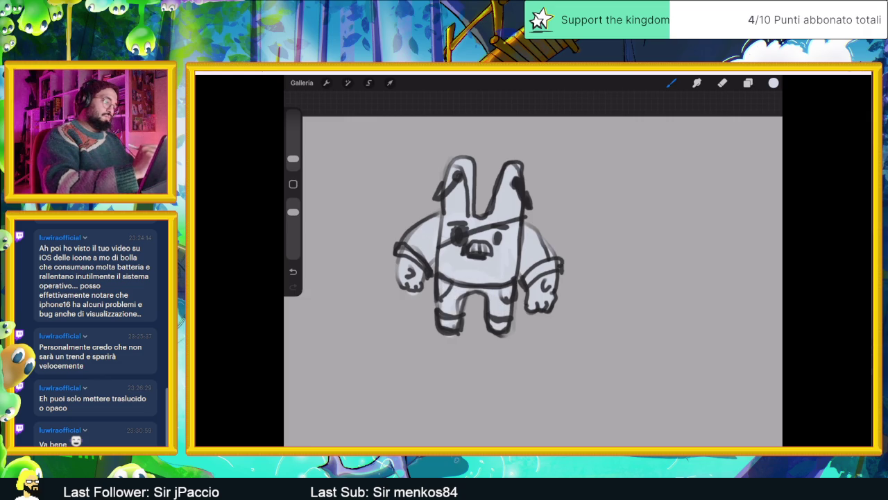
left_click_drag(399, 258, 399, 271)
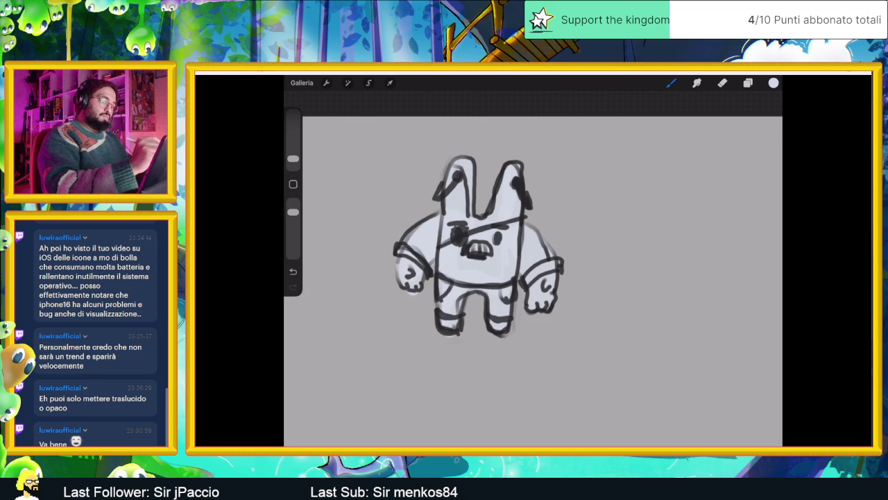
left_click_drag(527, 223, 534, 231)
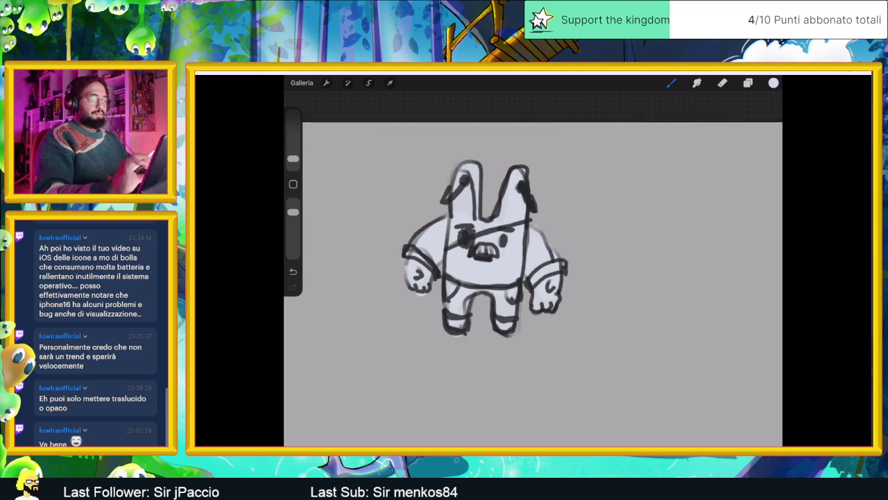
scroll(533, 277, "down", 5)
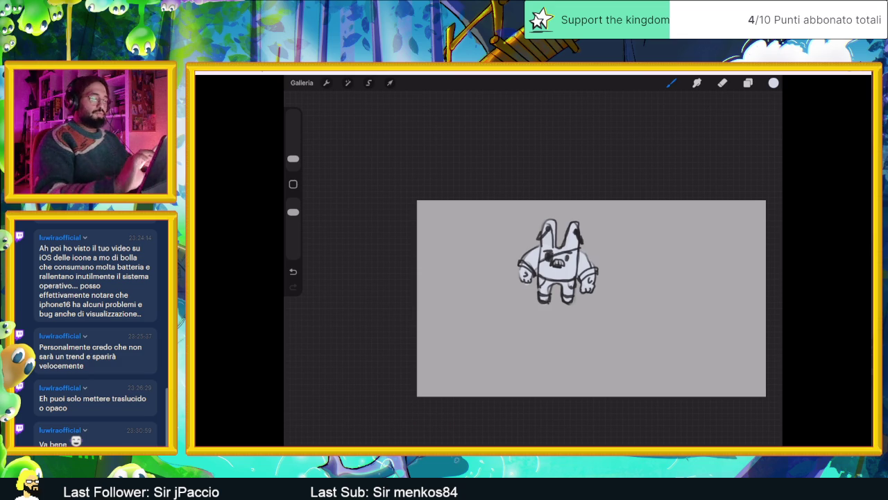
On Livello 1, dot a small white highlight into the creature's uncovered eye
scroll(541, 291, "up", 5)
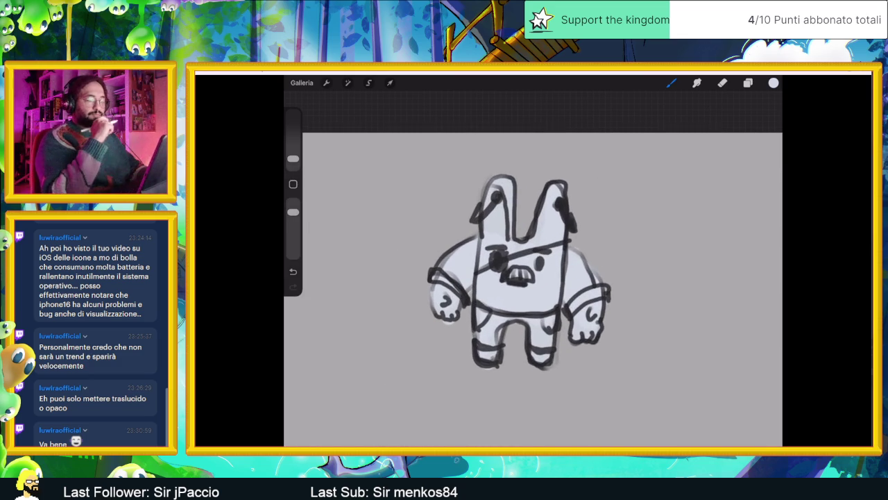
left_click(748, 83)
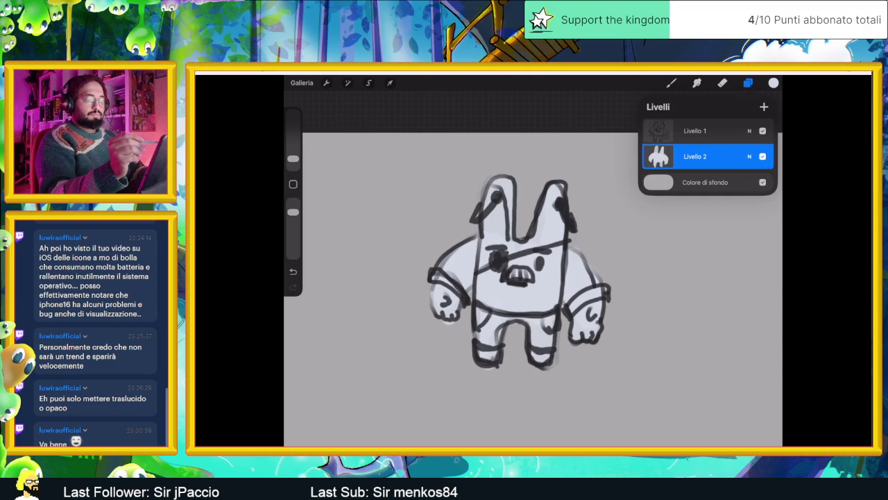
left_click(695, 130)
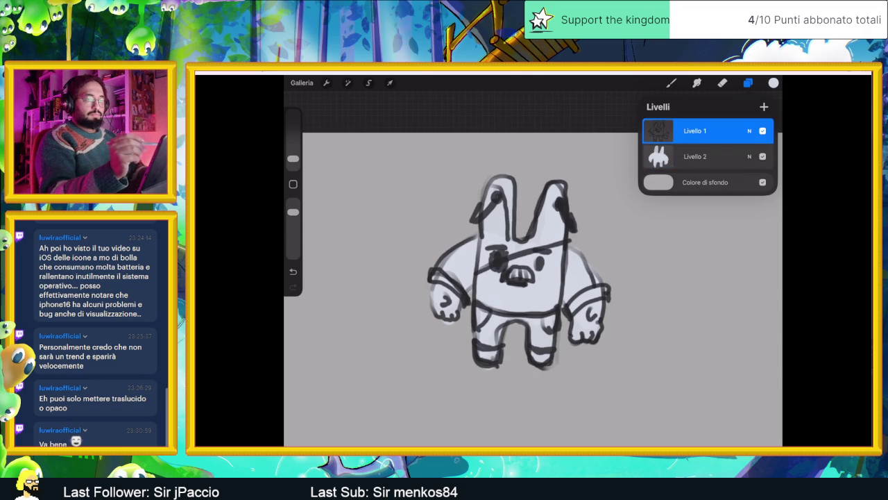
left_click(773, 83)
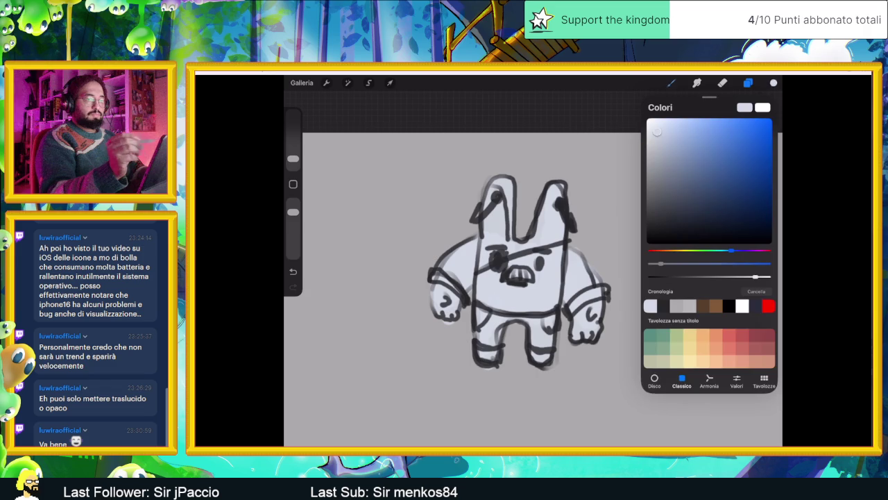
left_click(647, 118)
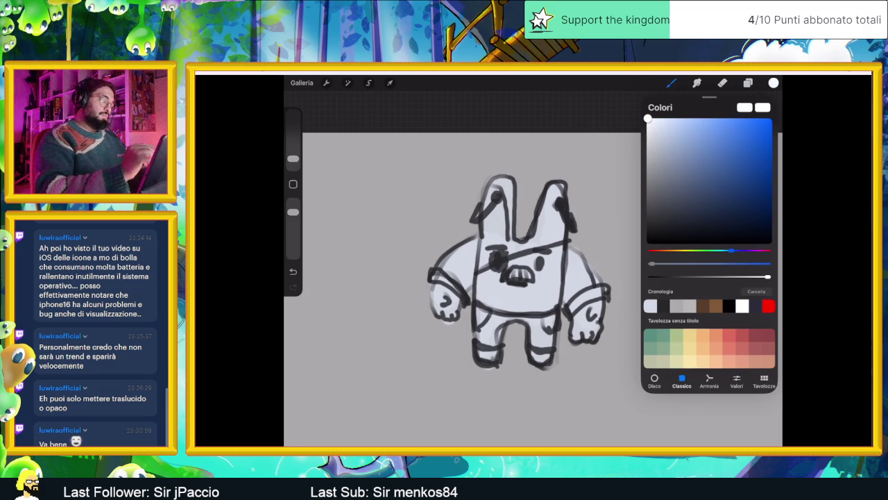
scroll(486, 270, "up", 3)
scroll(485, 271, "up", 3)
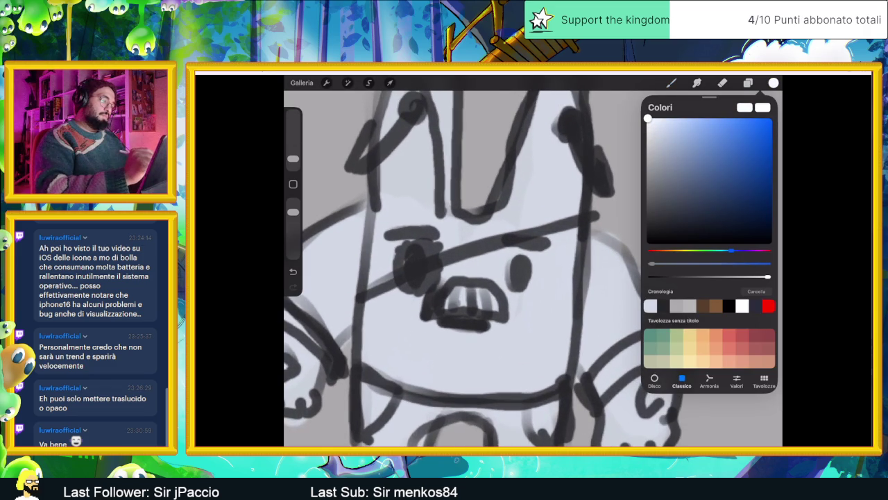
left_click(671, 82)
left_click_drag(292, 159, 293, 164)
left_click_drag(517, 262, 517, 268)
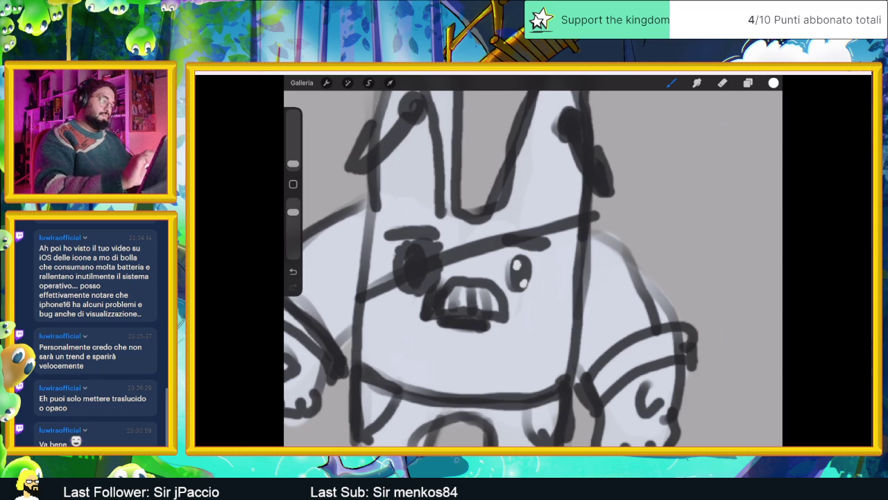
Add a new empty Livello 4 layer above Livello 3
scroll(533, 271, "down", 5)
left_click(748, 82)
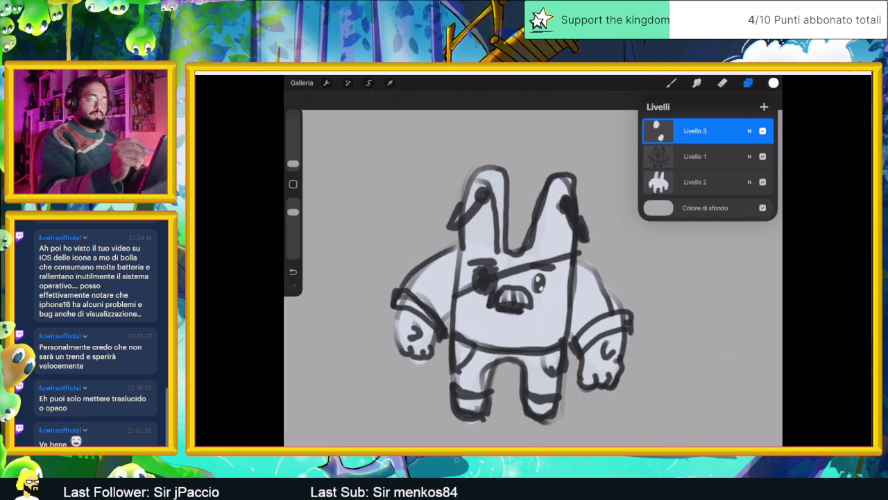
left_click(694, 157)
left_click(695, 131)
left_click(764, 106)
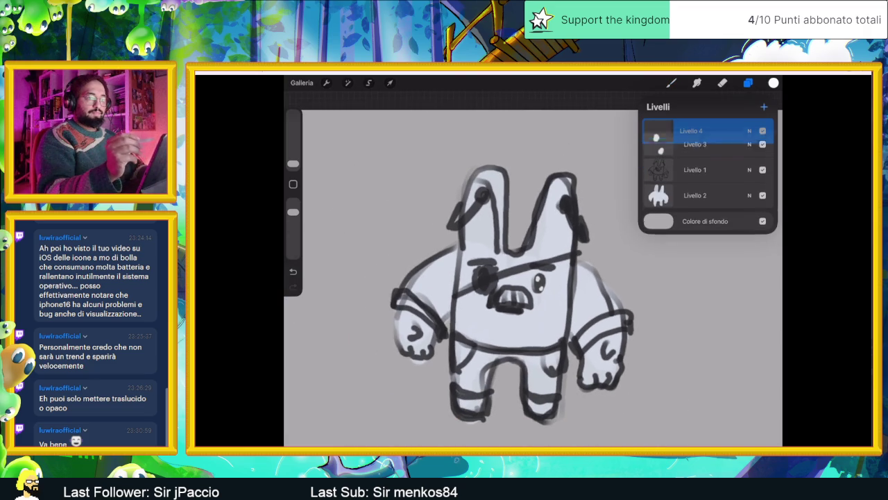
Pick a dark paint colour for detail work
left_click(671, 82)
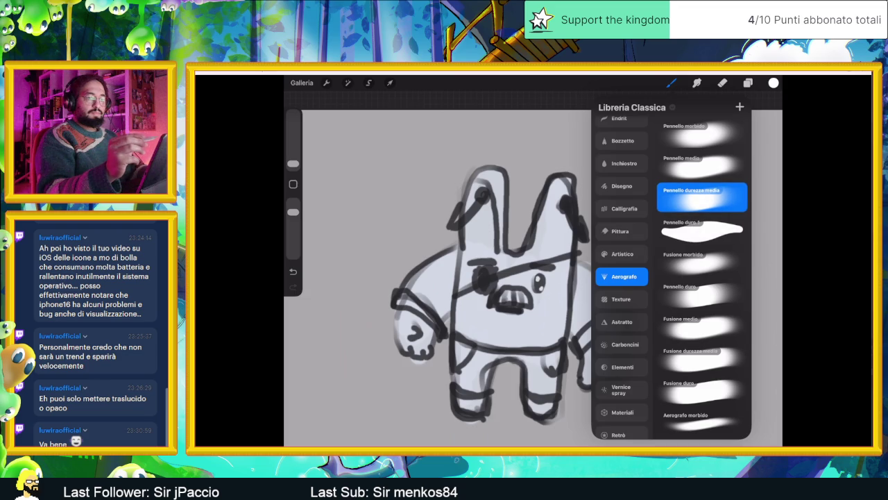
left_click(774, 83)
left_click_drag(706, 187, 653, 230)
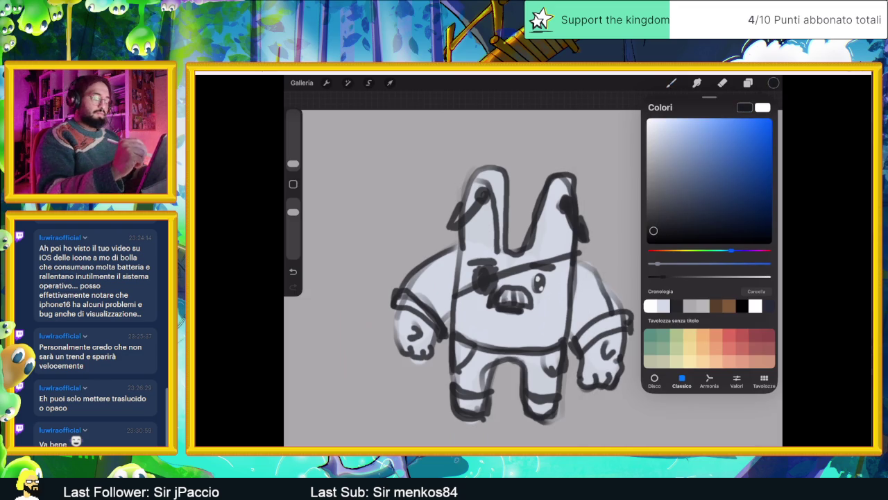
left_click(774, 83)
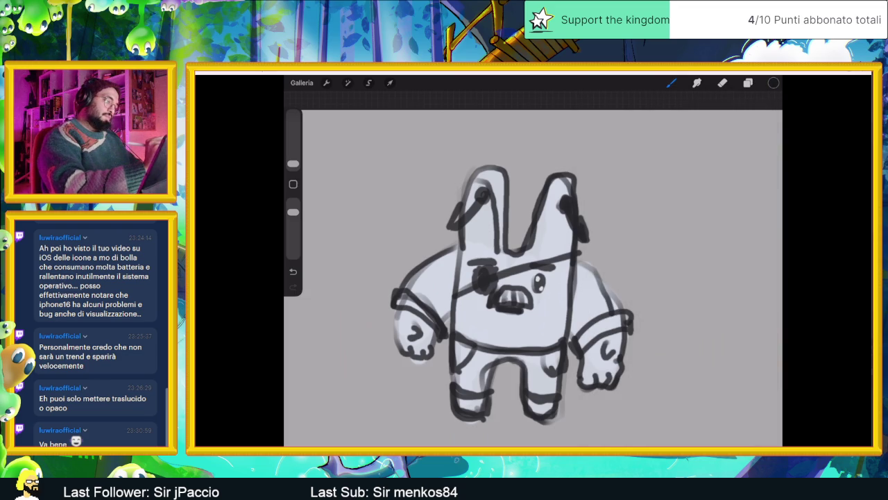
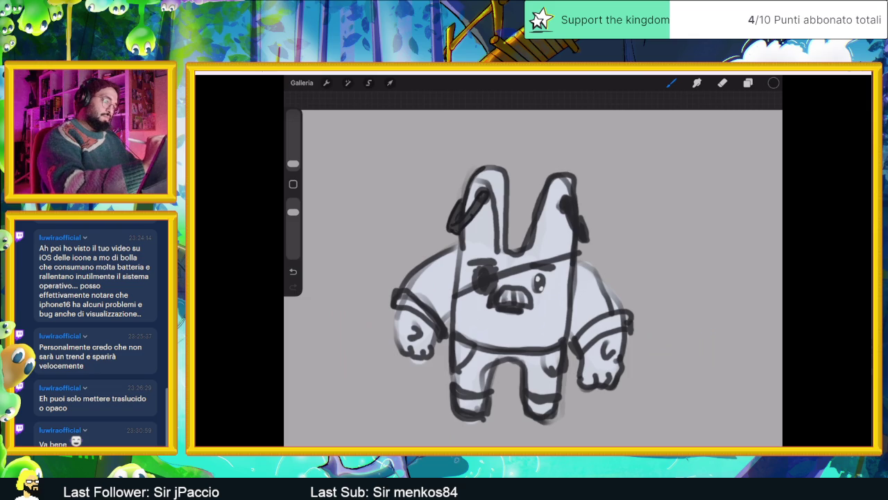
Raise the pencil opacity and darken the outlines of both ears
left_click_drag(501, 178, 504, 242)
left_click_drag(506, 211, 506, 242)
left_click_drag(293, 211, 293, 202)
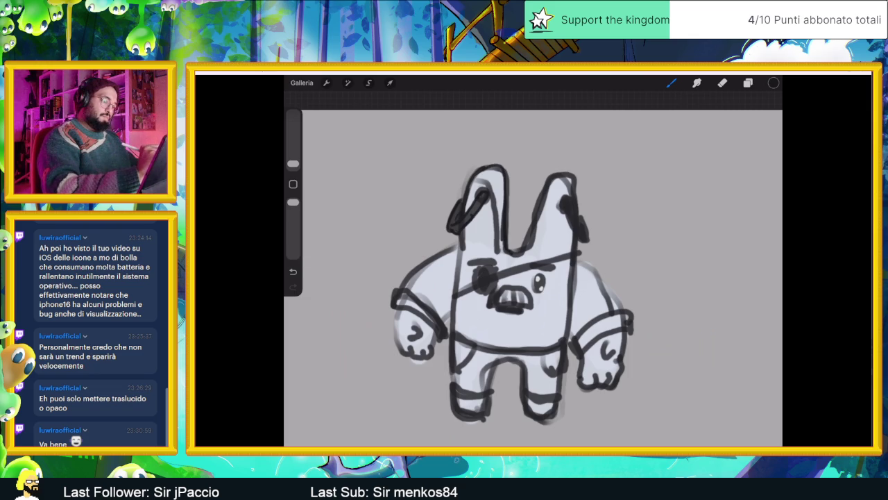
left_click_drag(525, 245, 536, 211)
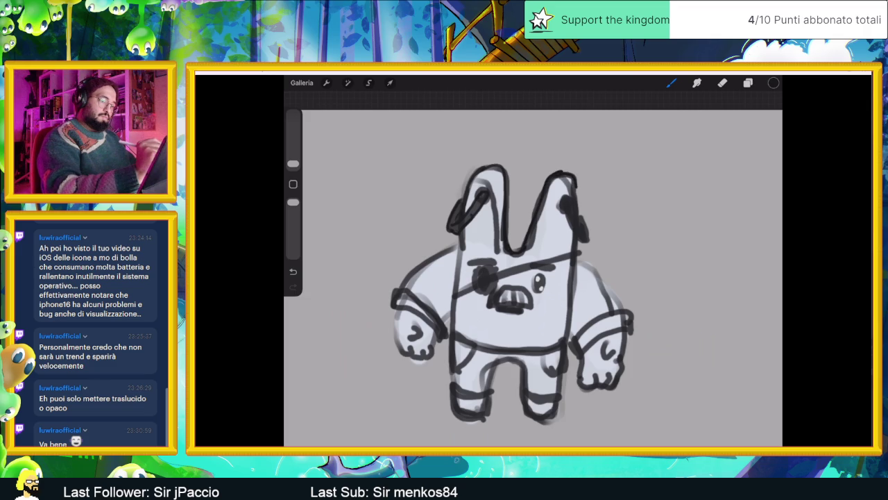
mouse_move(568, 229)
left_mouse_down()
mouse_move(573, 212)
mouse_move(587, 243)
left_mouse_up()
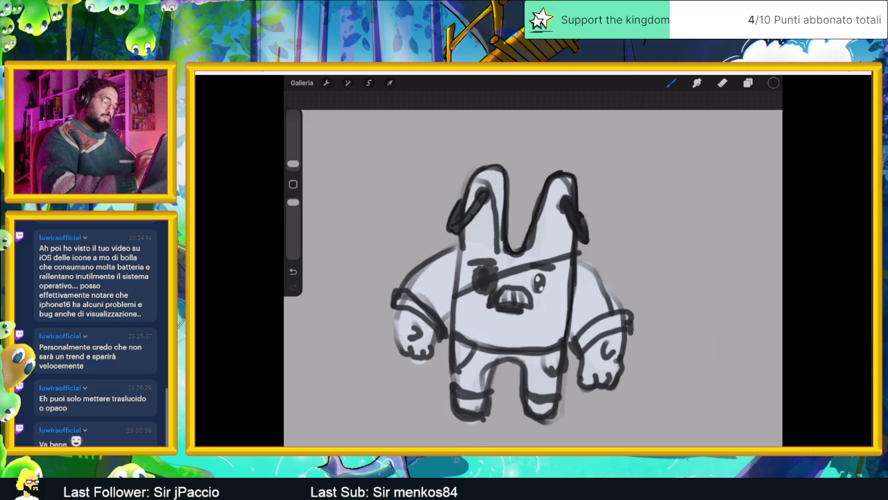
Darken the eyebrow and fill the eyepatch solid black, undoing a stray stroke
mouse_move(469, 268)
left_mouse_down()
mouse_move(500, 268)
mouse_move(481, 297)
left_mouse_up()
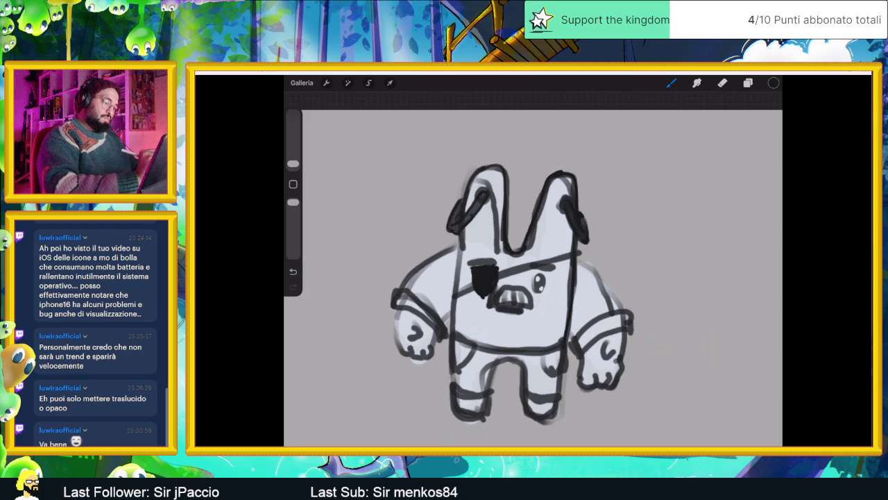
mouse_move(458, 297)
left_mouse_down()
mouse_move(581, 251)
mouse_move(513, 272)
left_mouse_up()
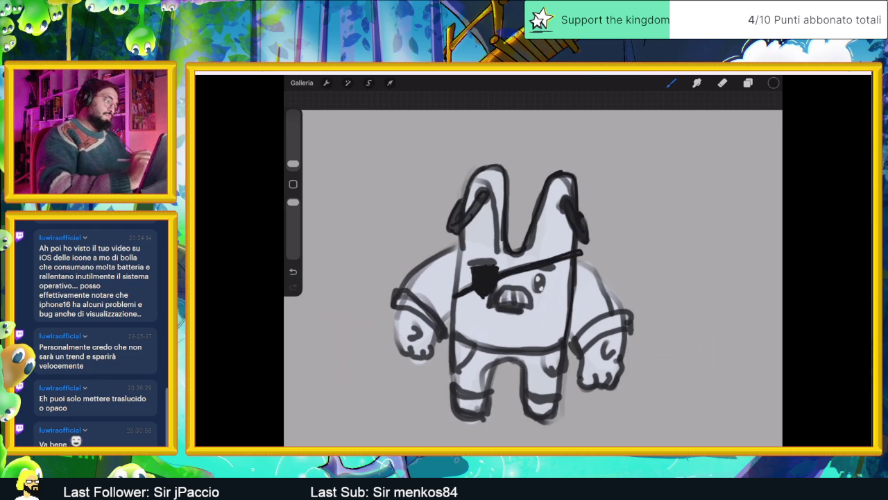
mouse_move(452, 295)
left_mouse_down()
mouse_move(472, 281)
mouse_move(524, 286)
mouse_move(527, 308)
mouse_move(492, 307)
left_mouse_up()
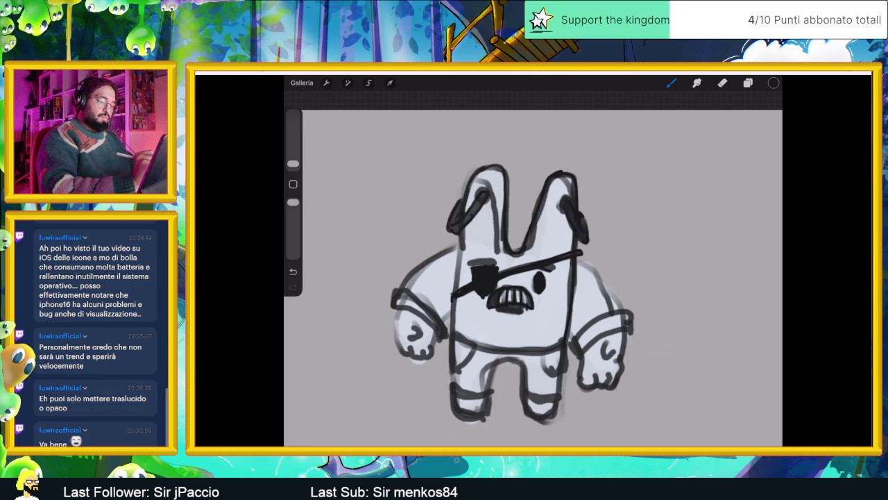
left_click_drag(462, 263, 485, 261)
key("ctrl+z")
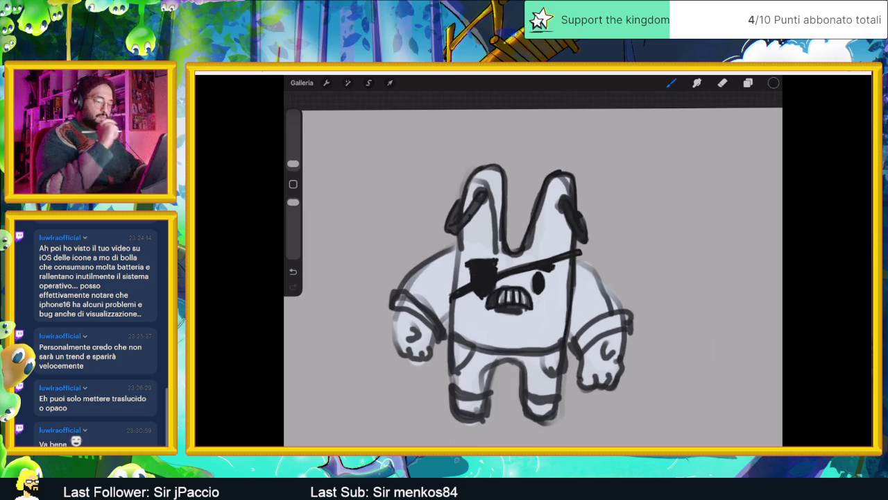
Thicken the body's side outline and ink a dark waistband with a pocket below it
scroll(533, 277, "down", 5)
scroll(532, 278, "up", 5)
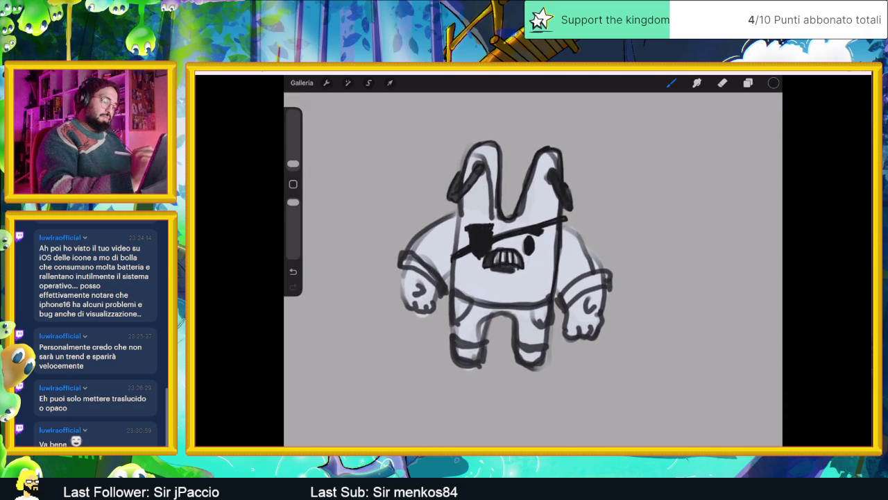
left_click_drag(555, 256, 551, 294)
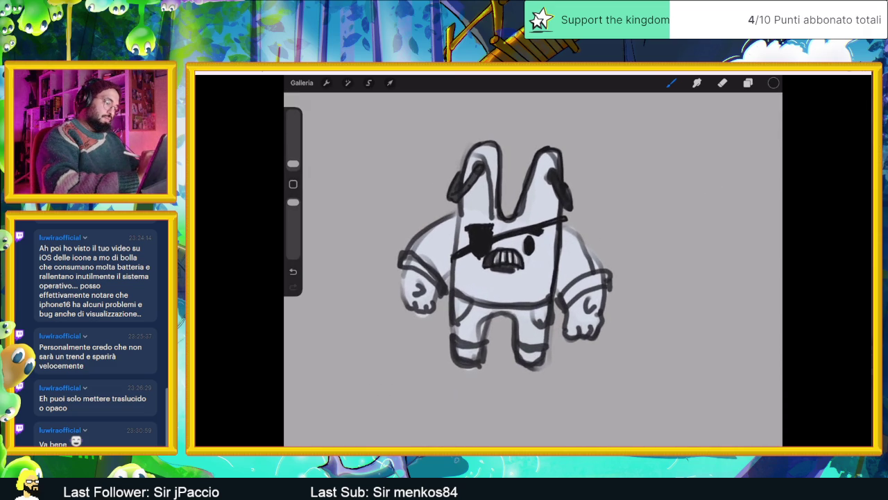
left_click_drag(455, 290, 550, 302)
left_click_drag(480, 307, 540, 310)
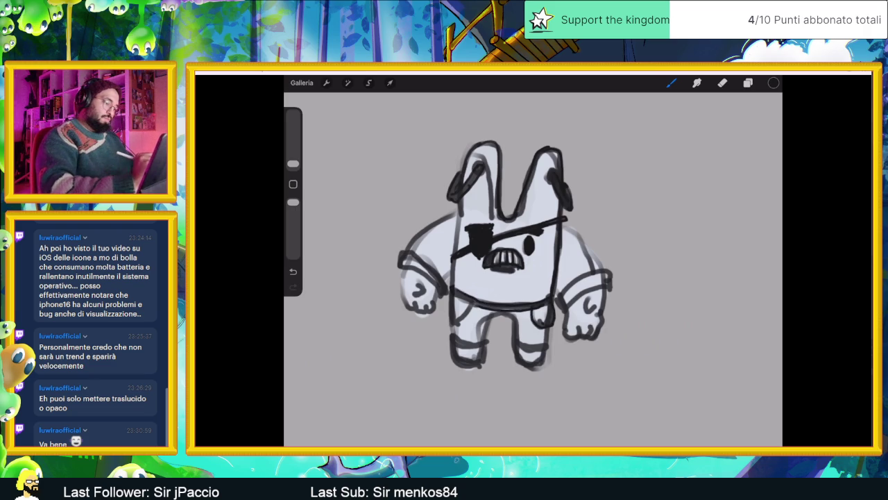
left_click_drag(450, 294, 473, 304)
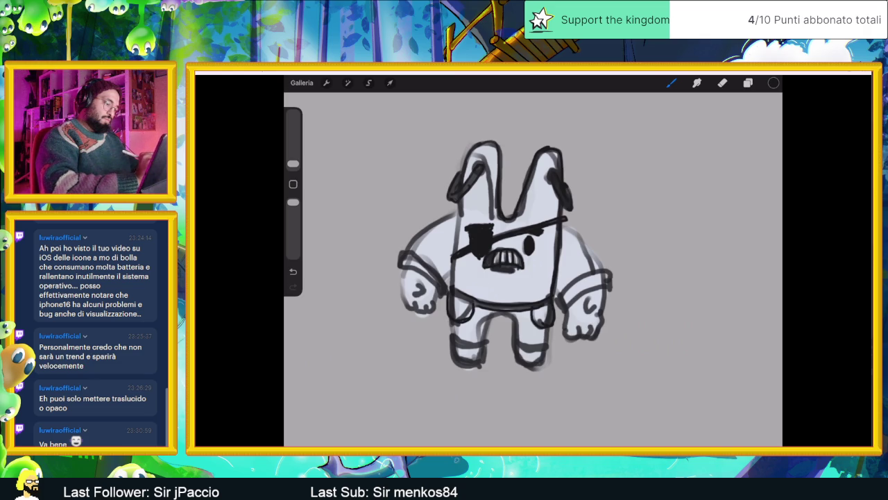
left_click_drag(450, 304, 476, 312)
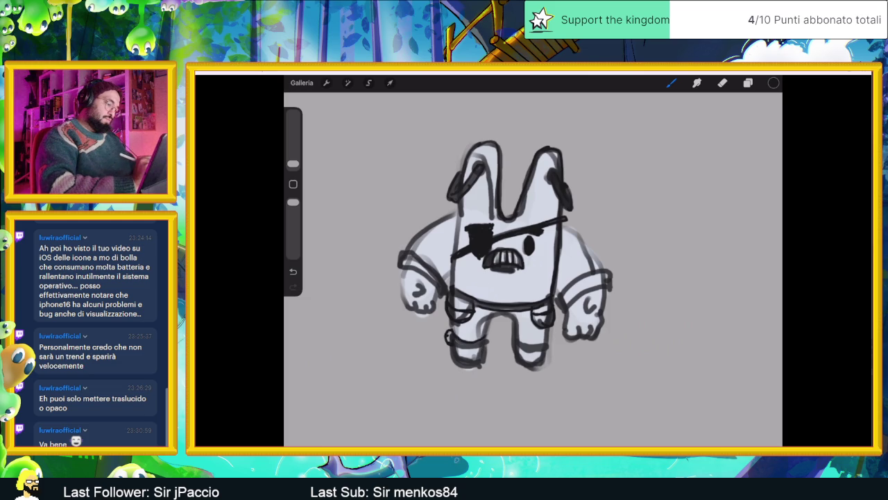
Thicken the bottom lines of the left and right feet
mouse_move(453, 346)
left_mouse_down()
mouse_move(545, 342)
mouse_move(522, 351)
mouse_move(508, 341)
mouse_move(454, 365)
left_mouse_up()
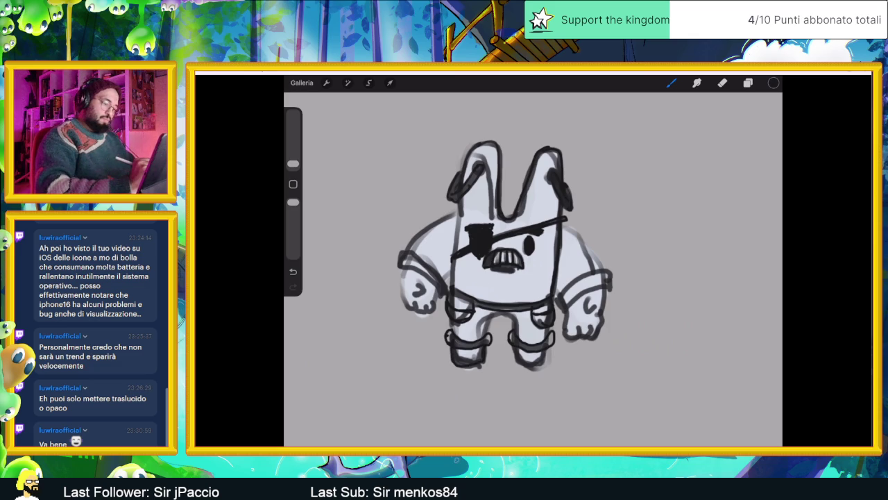
left_click_drag(521, 366, 547, 361)
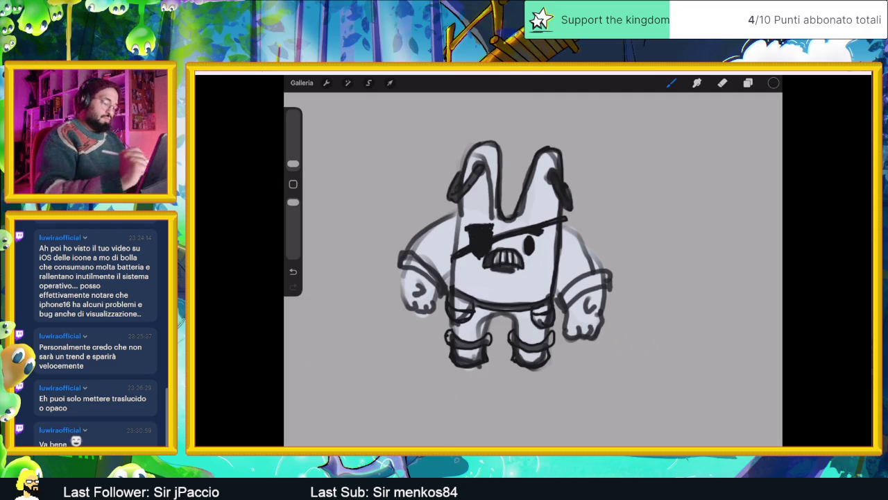
scroll(533, 269, "down", 3)
Ink the arch between the legs, the left leg and left arm edges, and the left hand
scroll(533, 270, "up", 3)
scroll(532, 269, "up", 2)
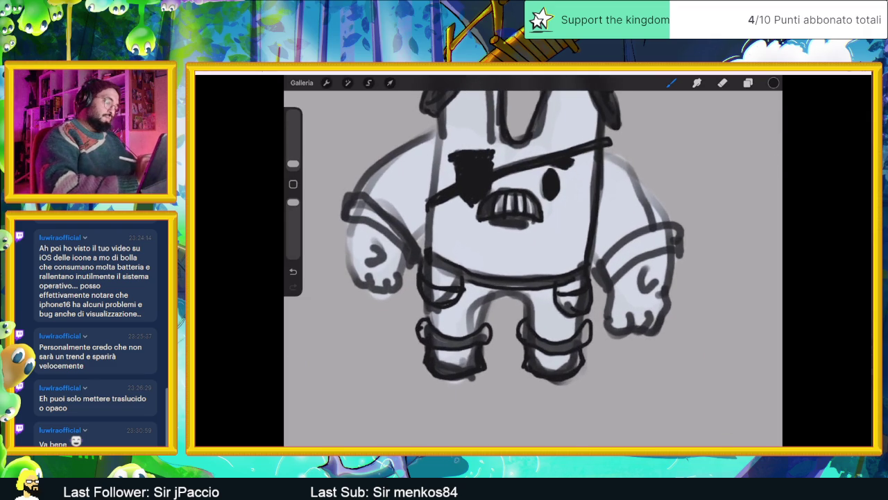
scroll(533, 269, "left", 1)
mouse_move(499, 292)
left_mouse_down()
mouse_move(479, 326)
mouse_move(490, 298)
mouse_move(518, 293)
mouse_move(533, 318)
left_mouse_up()
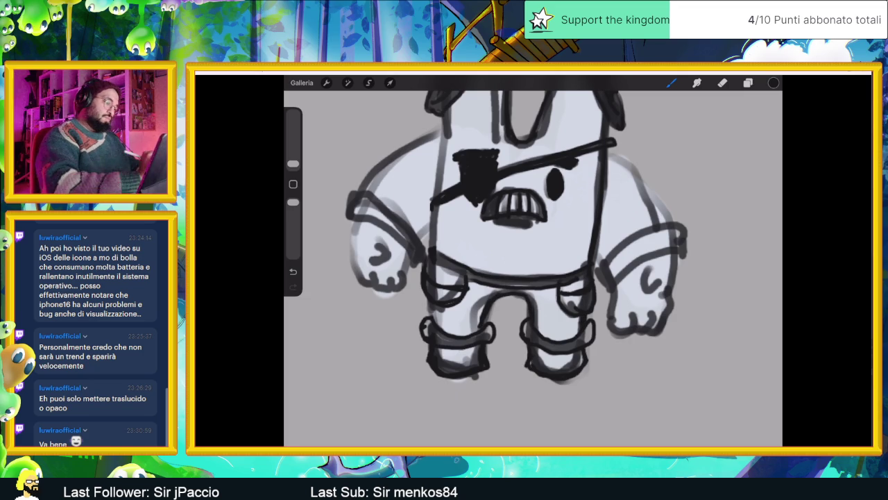
left_click_drag(430, 301, 435, 318)
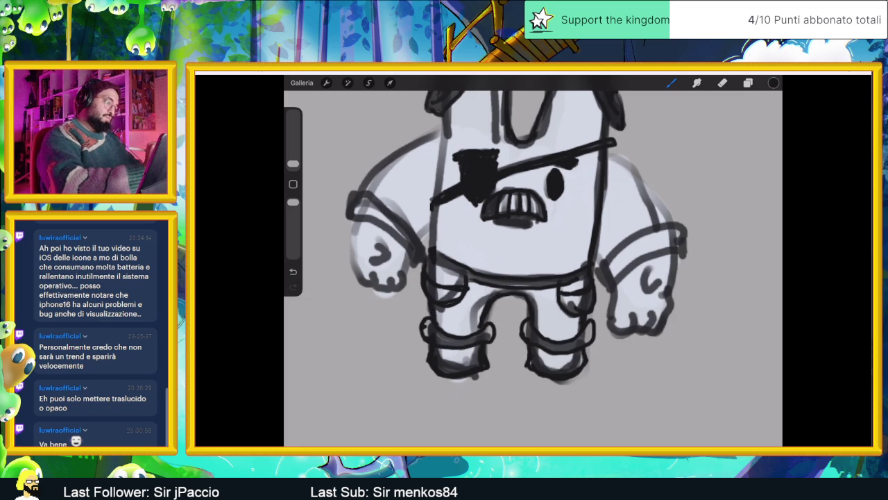
left_click_drag(354, 225, 359, 277)
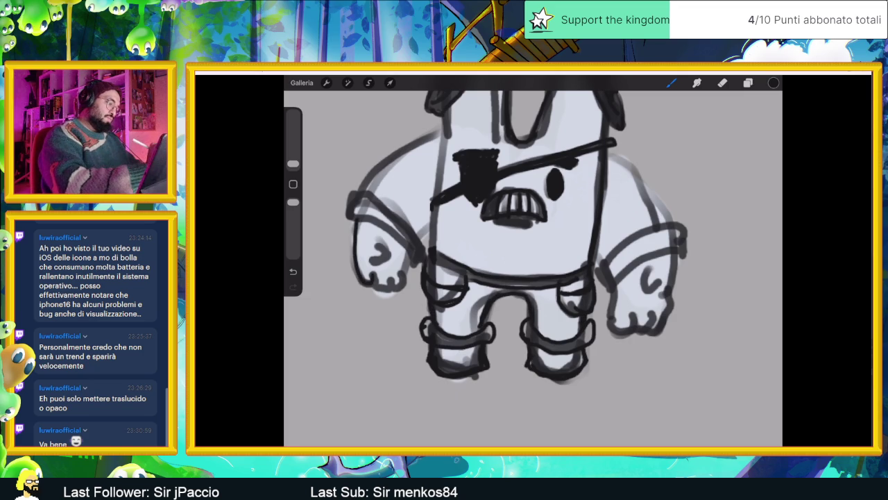
left_click_drag(400, 290, 404, 268)
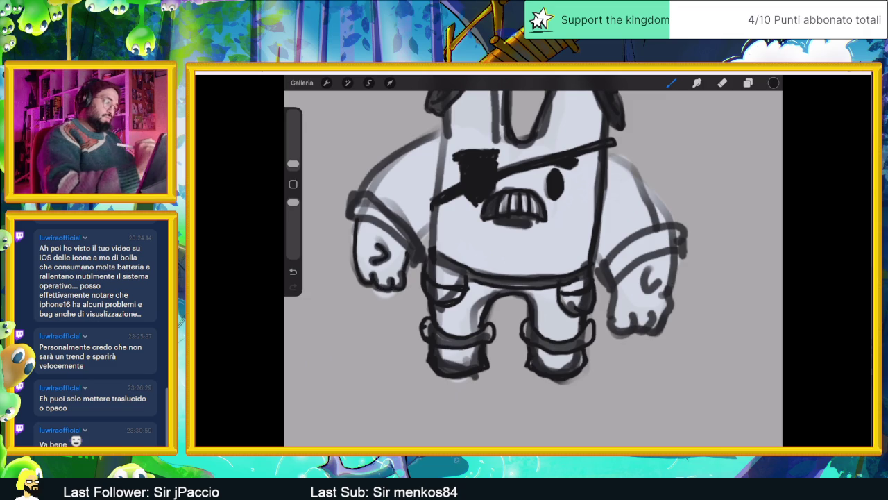
scroll(533, 257, "down", 3)
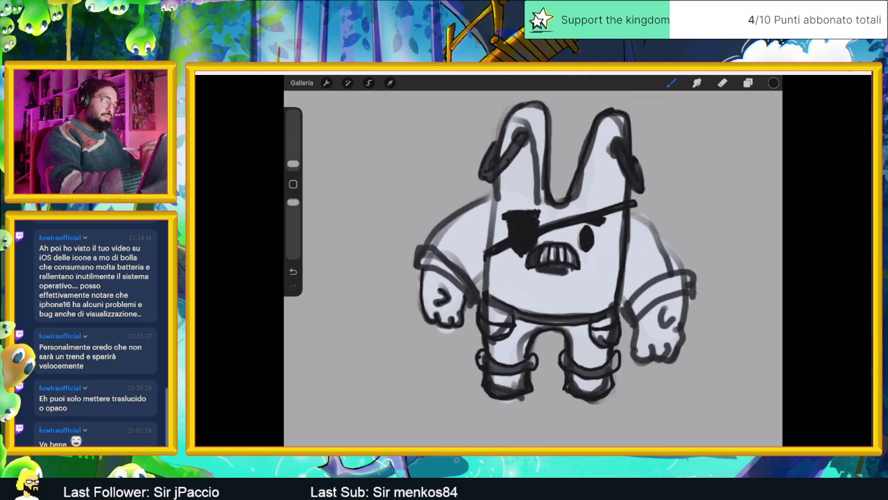
Trace the left shoulder, the right arm outline and the right hand's fingers and edge
mouse_move(497, 197)
left_mouse_down()
mouse_move(451, 220)
mouse_move(424, 251)
mouse_move(466, 282)
mouse_move(415, 269)
left_mouse_up()
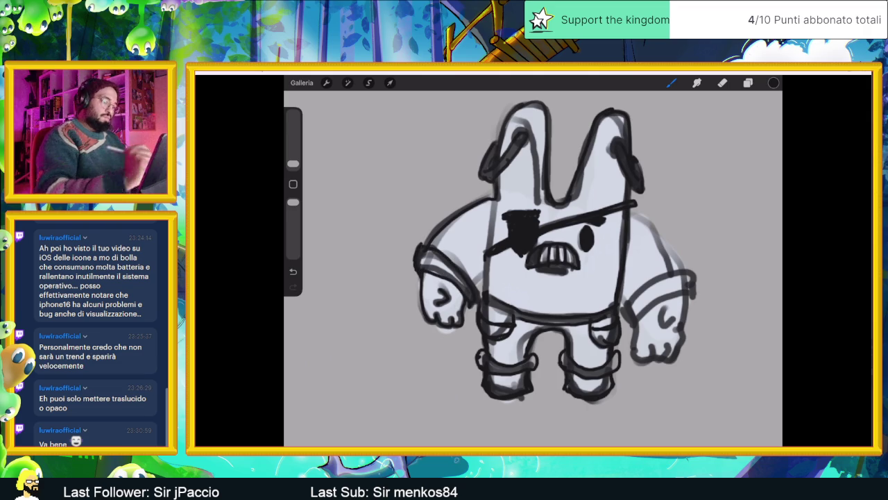
mouse_move(624, 308)
left_mouse_down()
mouse_move(629, 323)
mouse_move(671, 275)
mouse_move(696, 291)
mouse_move(637, 320)
left_mouse_up()
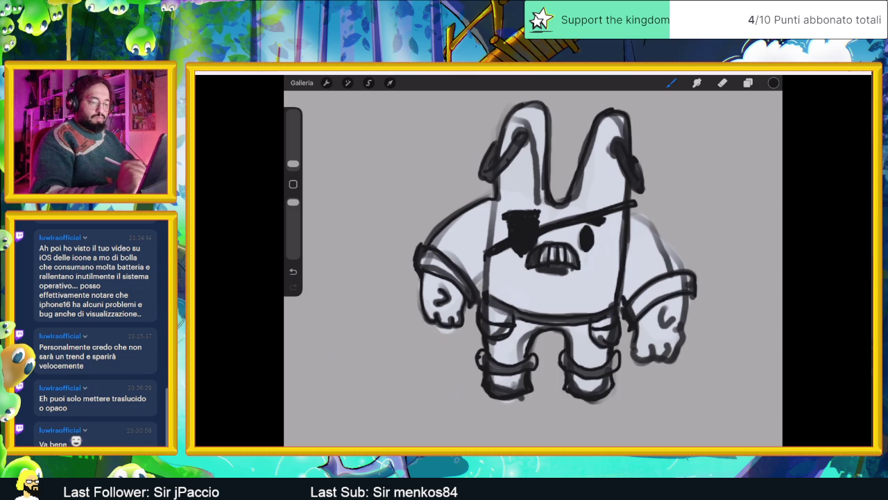
mouse_move(644, 346)
left_mouse_down()
mouse_move(653, 359)
mouse_move(669, 360)
left_mouse_up()
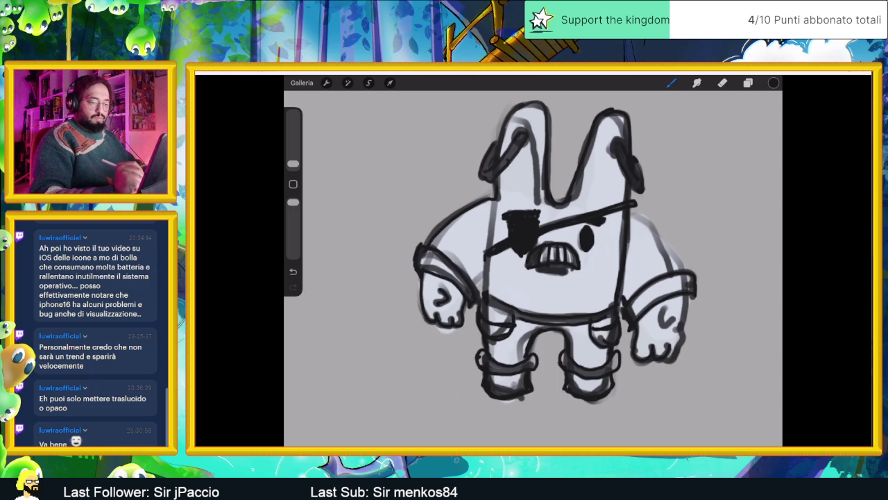
left_click_drag(685, 304, 684, 337)
left_click_drag(666, 306, 663, 327)
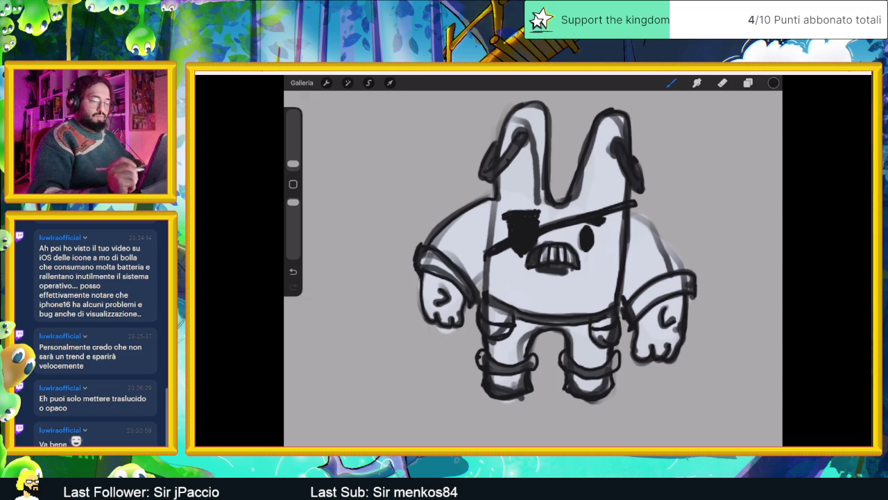
scroll(533, 277, "down", 5)
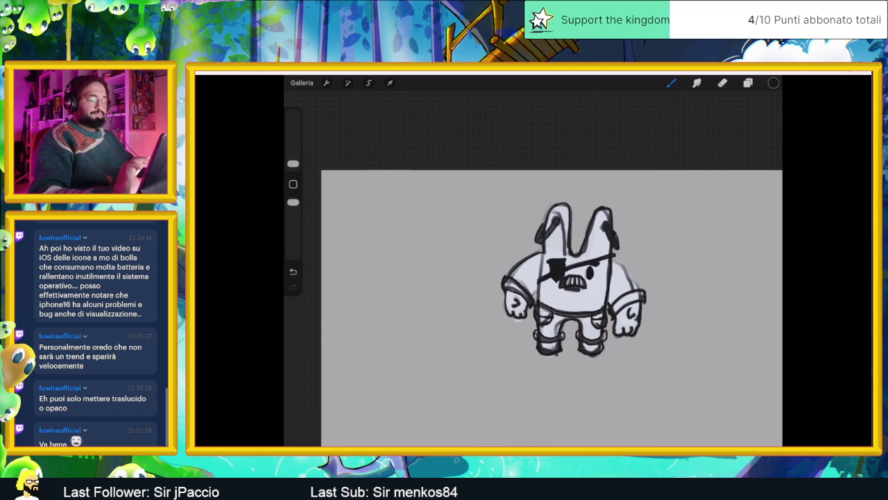
scroll(533, 278, "up", 2)
scroll(533, 278, "up", 3)
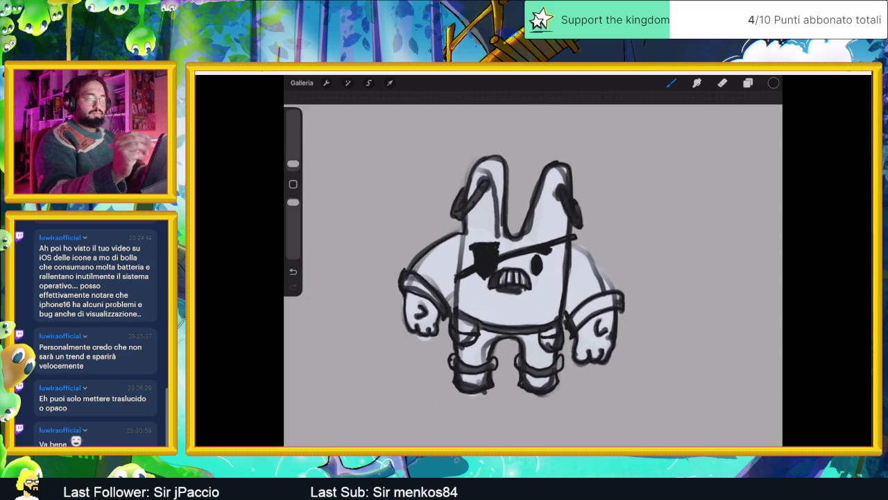
Add a short stroke beside the eyepatch strap
left_click(748, 83)
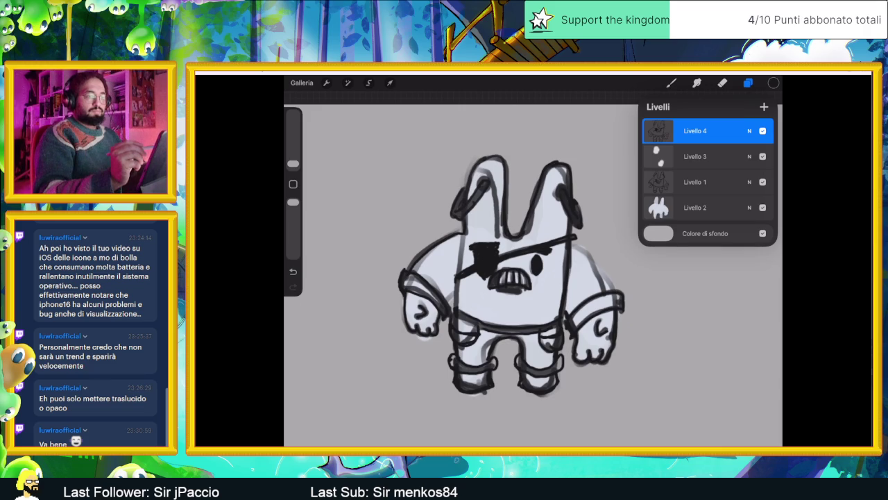
left_click(748, 83)
scroll(533, 278, "up", 3)
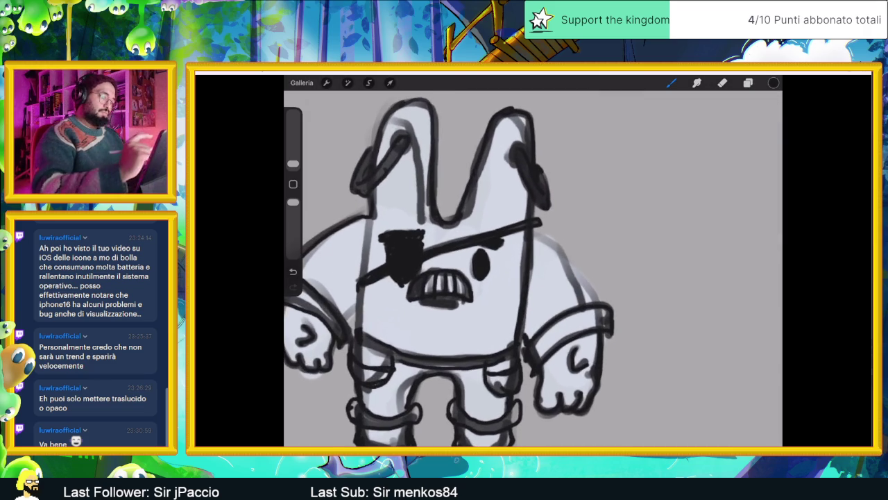
left_click_drag(534, 233, 600, 304)
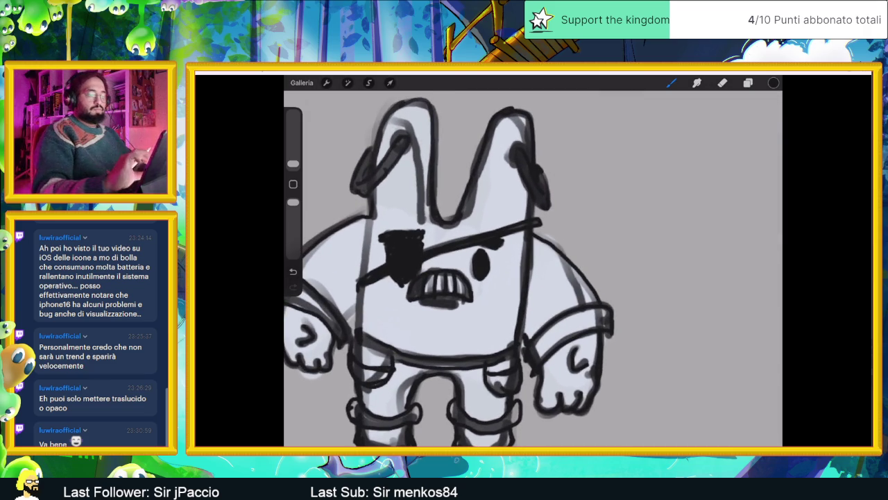
scroll(533, 277, "down", 3)
Lower the rough sketch layer Livello 1 to about 26% opacity
left_click(748, 83)
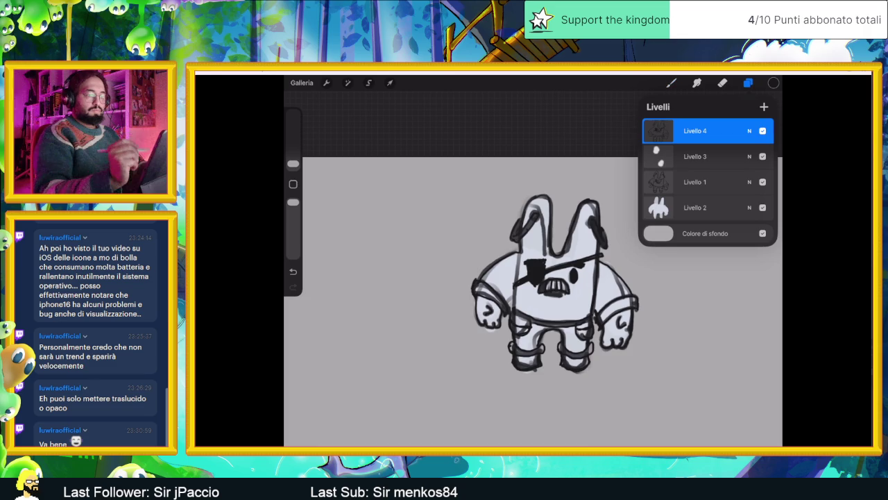
left_click(695, 182)
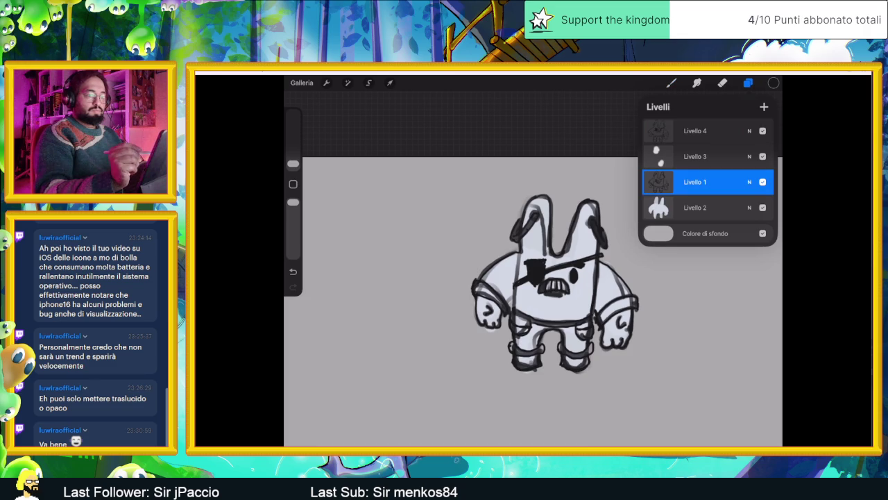
left_click(750, 182)
left_click_drag(763, 213, 672, 213)
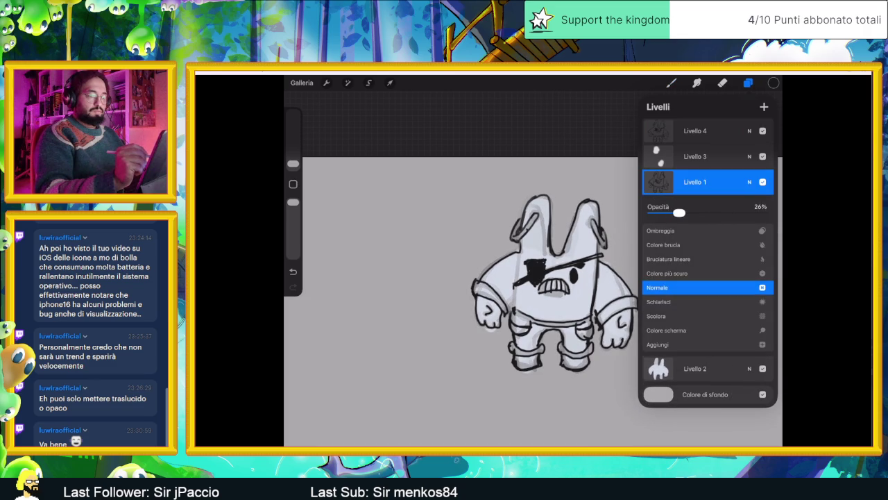
left_click(749, 182)
left_click(748, 83)
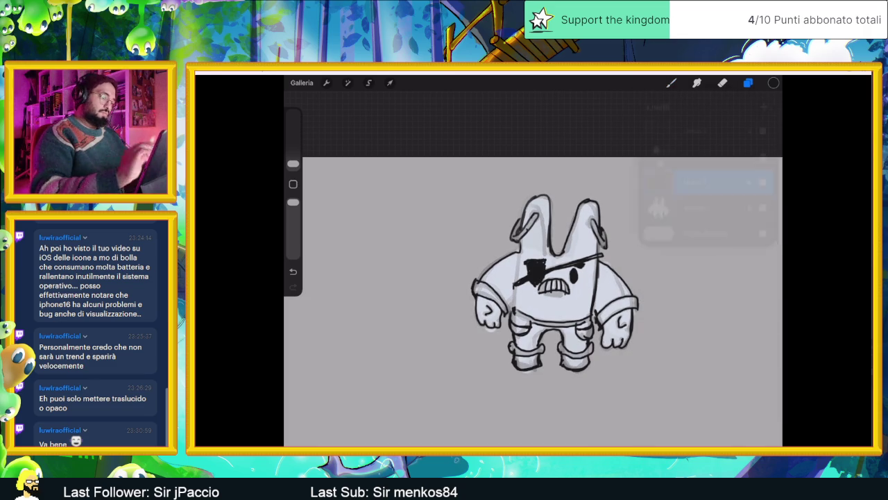
On line-art layer Livello 4, draw a dark line down the left chest
scroll(555, 278, "up", 5)
left_click_drag(491, 236, 490, 277)
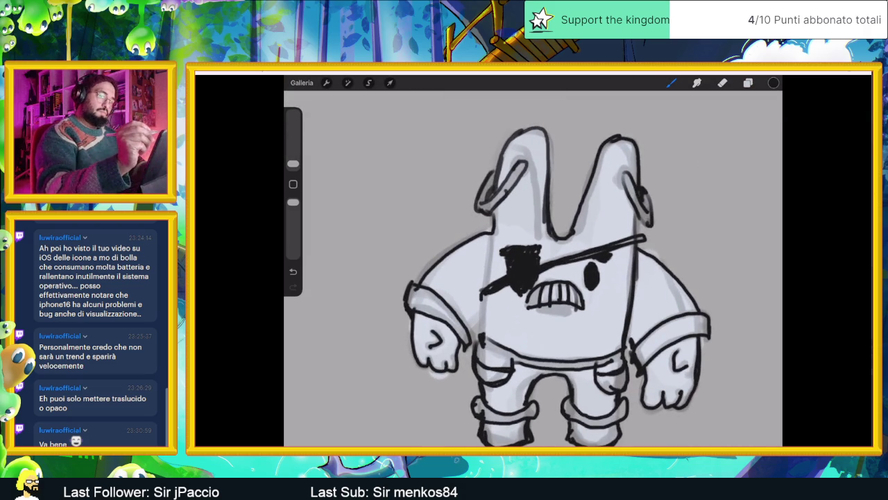
left_click(748, 83)
left_click(694, 130)
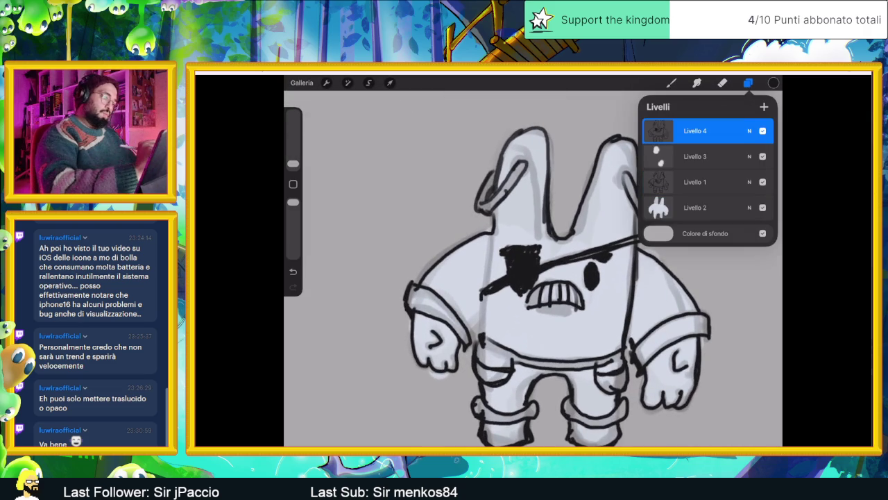
left_click(748, 83)
left_click_drag(492, 238, 482, 334)
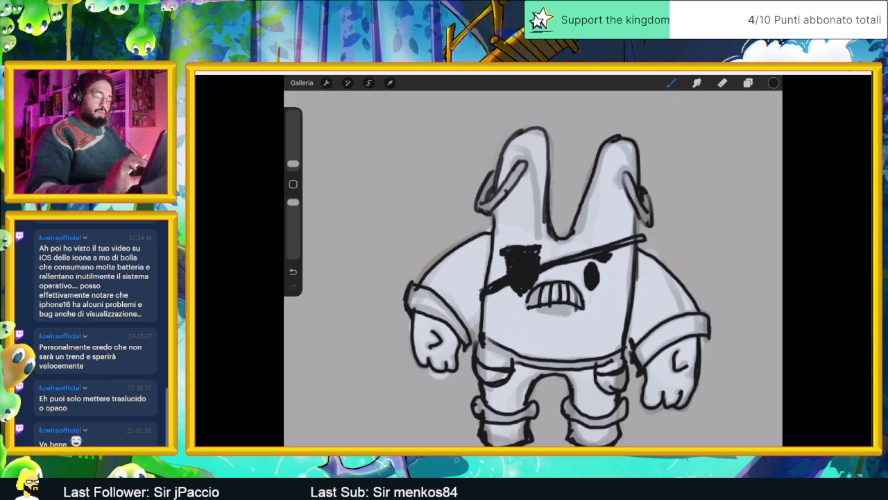
Select base colour layer Livello 2 and pick a golden yellow colour
scroll(562, 278, "down", 3)
scroll(527, 278, "up", 1)
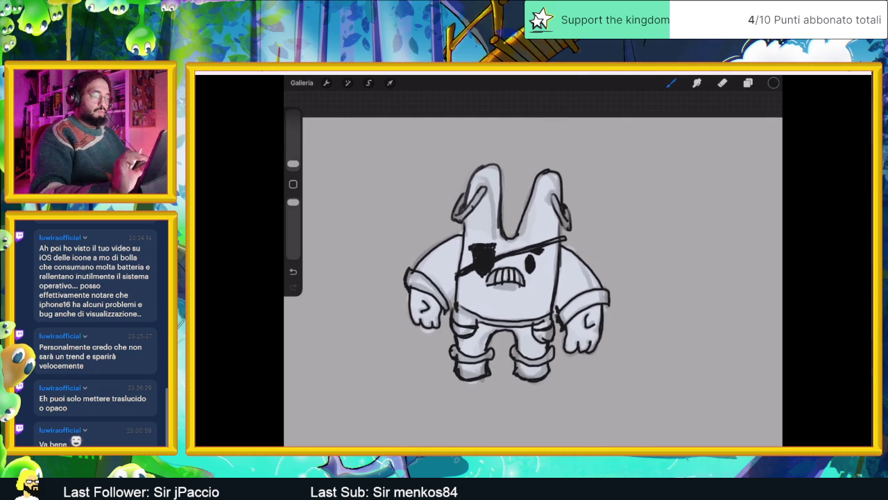
scroll(510, 277, "up", 1)
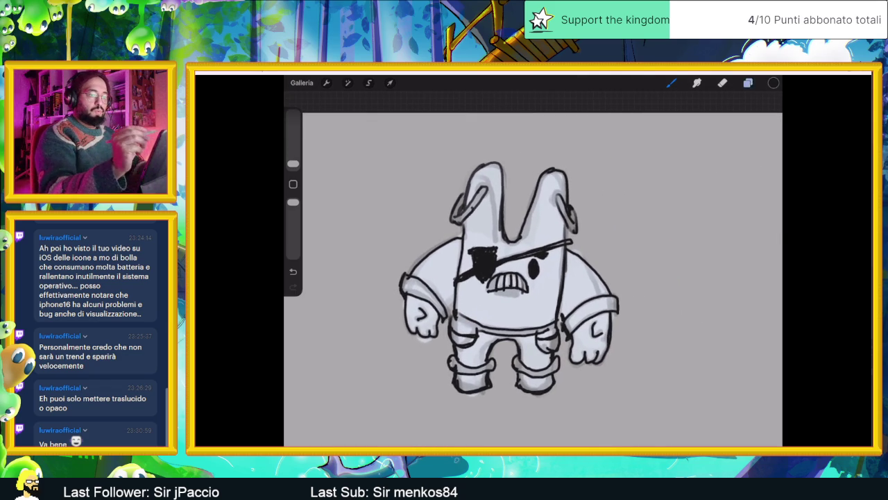
left_click(748, 82)
left_click(695, 207)
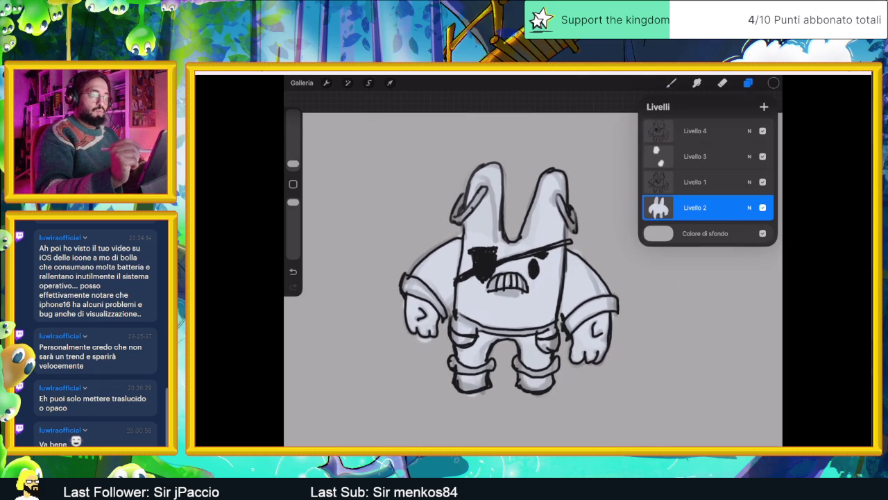
left_click(774, 82)
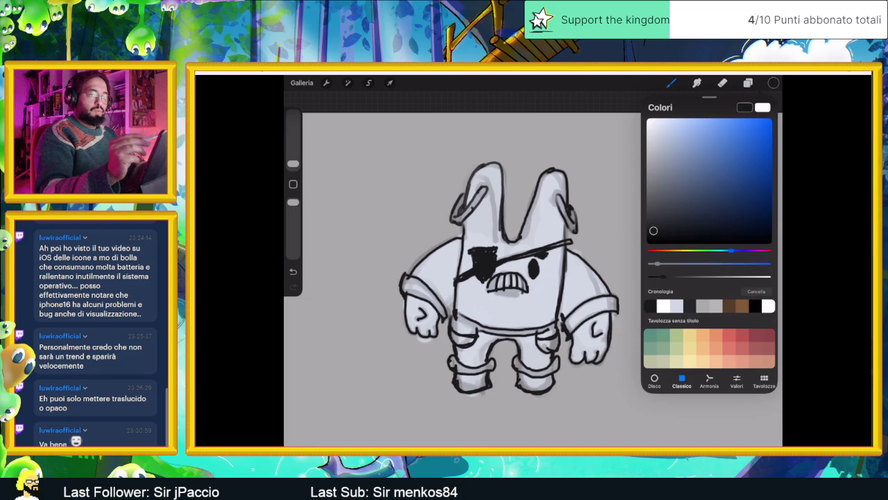
left_click(748, 82)
left_click(774, 82)
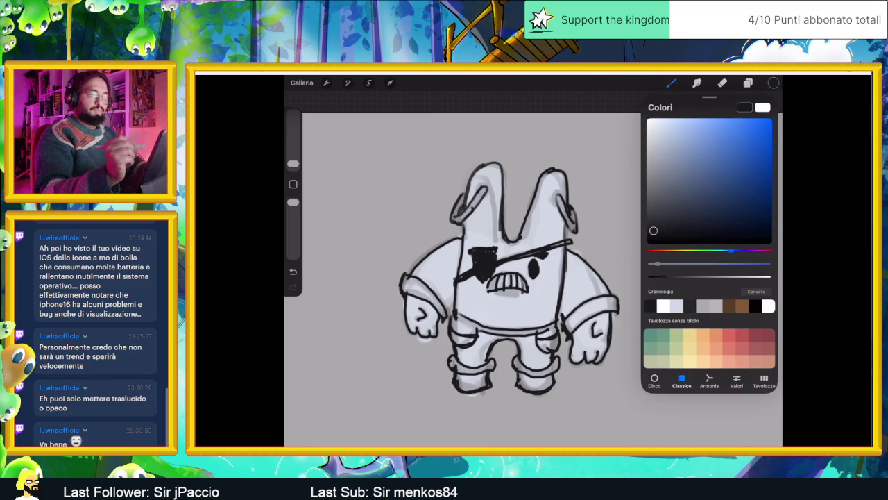
left_click_drag(732, 251, 680, 251)
left_click_drag(723, 169, 748, 140)
left_click(774, 83)
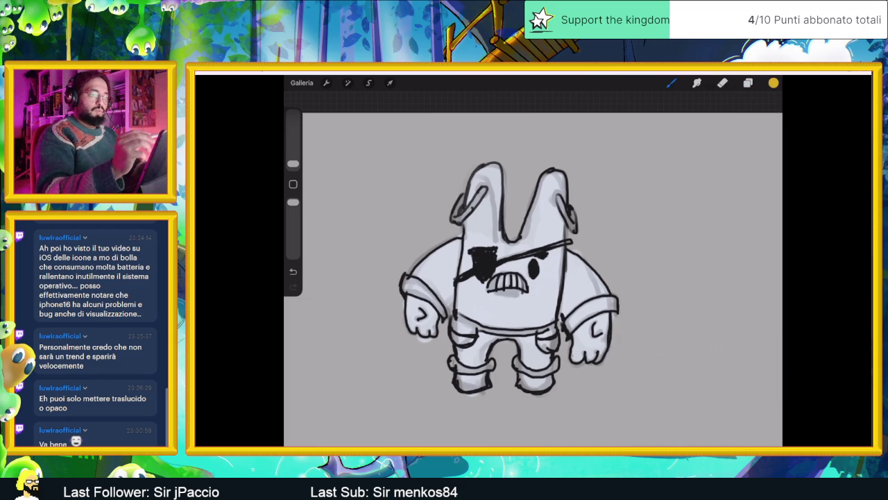
On Livello 4, sample black and redraw the inner right ear, under-eye line and teeth bottom
left_click(748, 83)
left_click(695, 131)
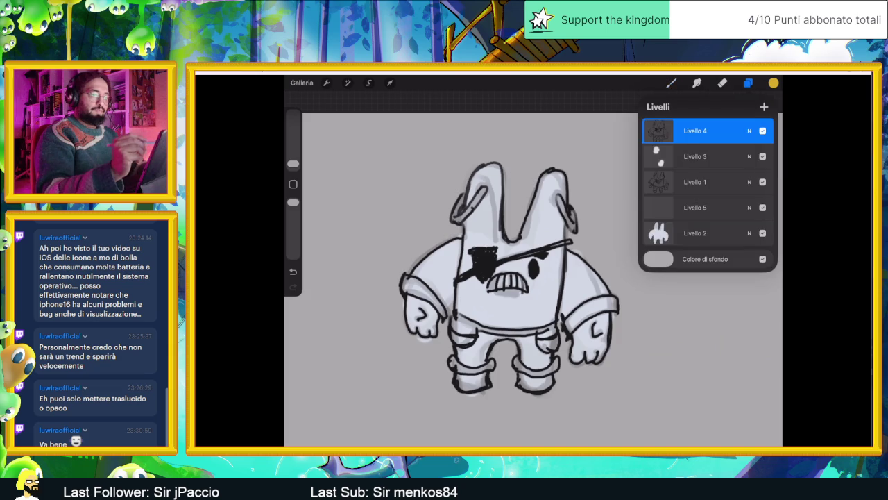
left_click(671, 83)
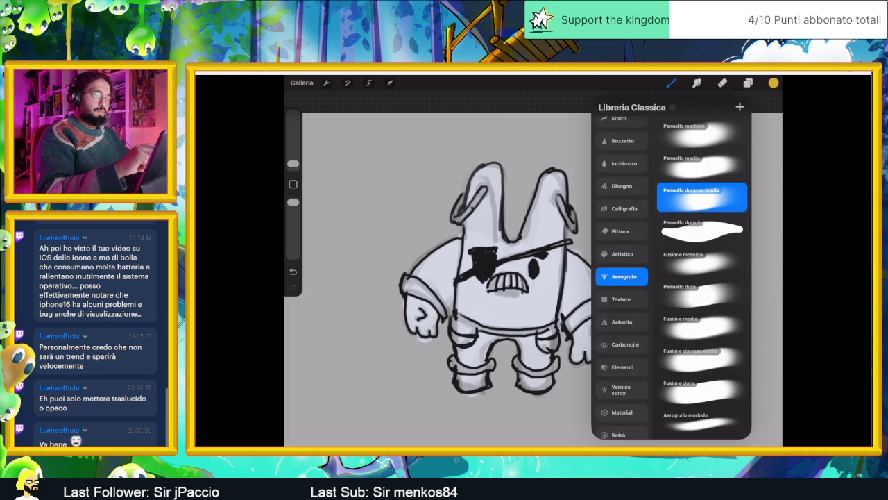
left_click_drag(561, 177, 567, 173)
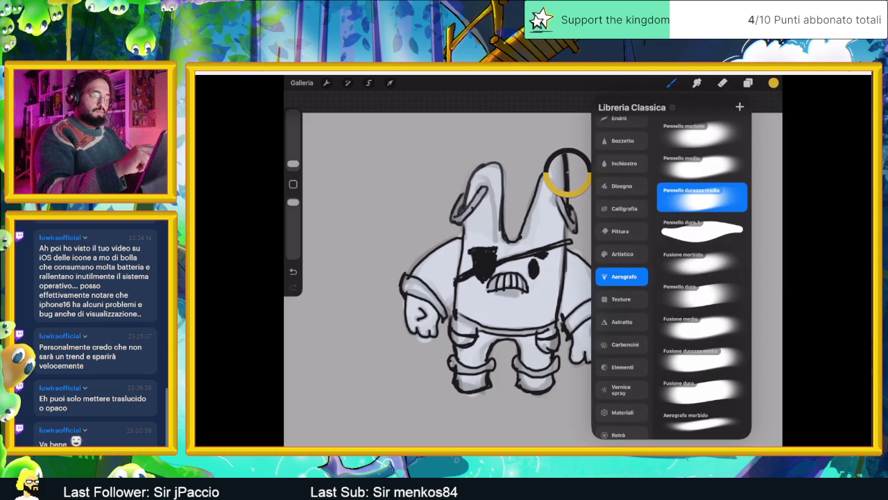
left_click(671, 82)
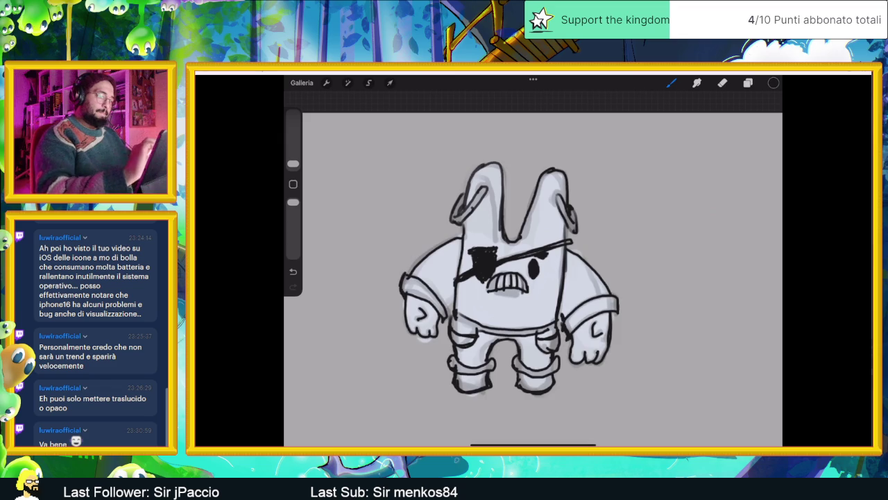
scroll(576, 184, "up", 5)
mouse_move(559, 210)
left_mouse_down()
mouse_move(543, 203)
mouse_move(534, 239)
left_mouse_up()
left_click_drag(552, 202, 564, 227)
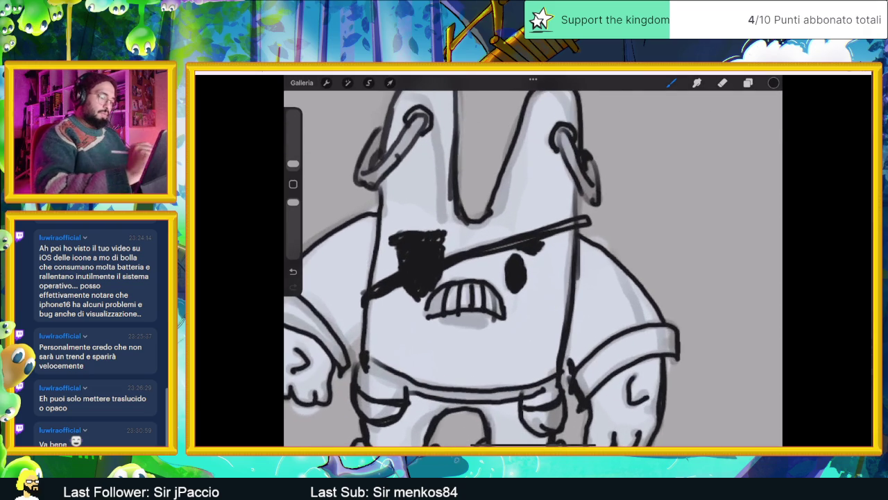
left_click_drag(508, 295, 522, 299)
left_click_drag(439, 322, 491, 313)
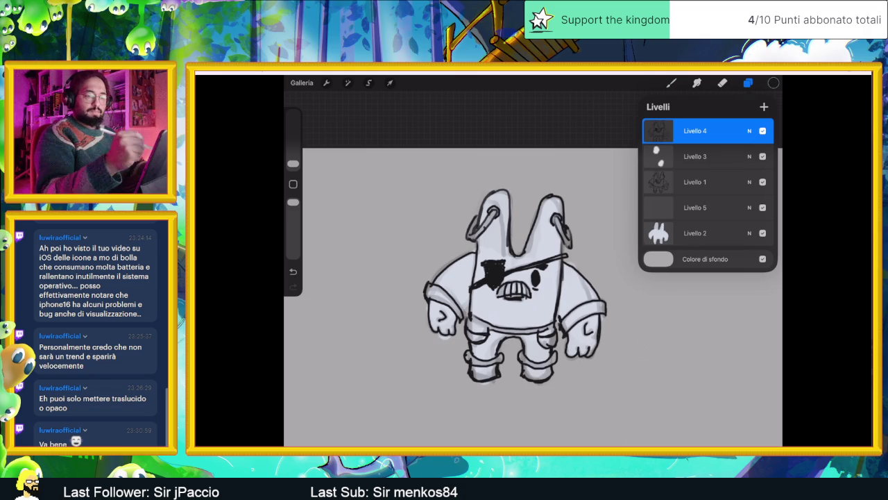
Select new layer Livello 5 with a light blue-grey and the Pennello durezza media airbrush
left_click(696, 204)
left_click(773, 83)
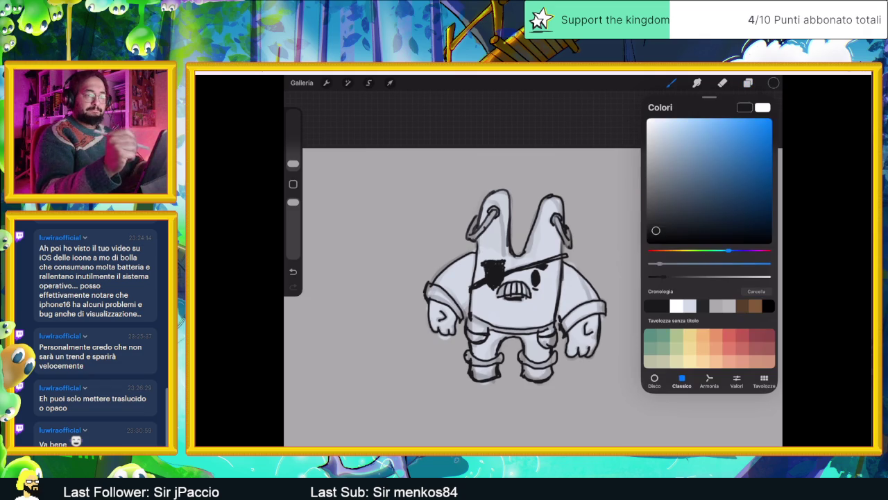
left_click_drag(700, 201, 678, 163)
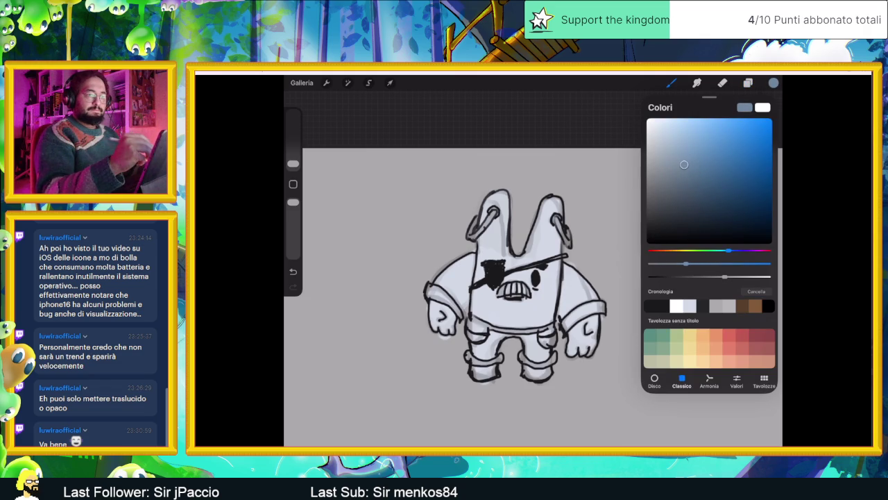
left_click(773, 82)
left_click(671, 83)
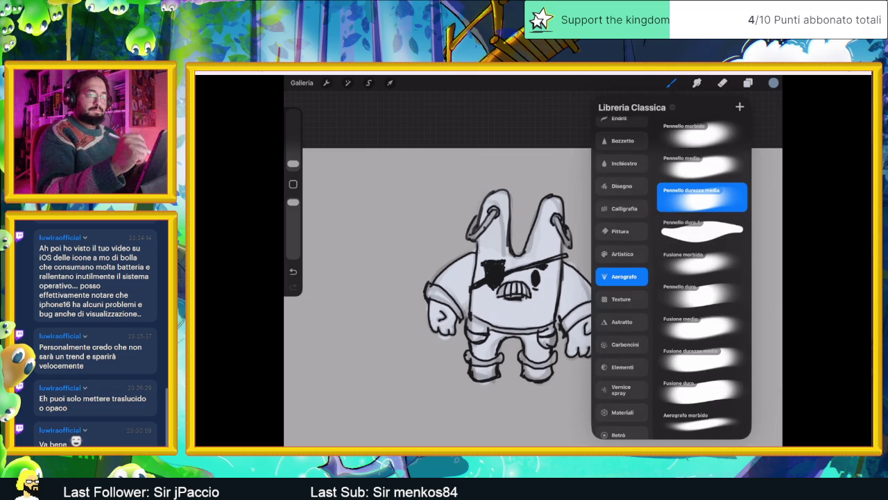
left_click(671, 82)
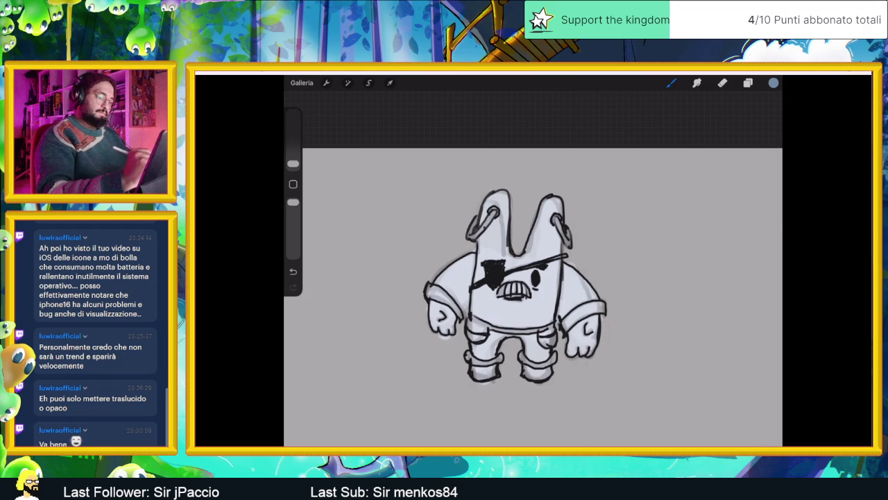
Set the brush to 3% and shade the right side and between the legs grey-blue
left_click_drag(293, 163, 292, 160)
mouse_move(561, 298)
left_mouse_down()
mouse_move(572, 351)
mouse_move(586, 352)
mouse_move(592, 340)
left_mouse_up()
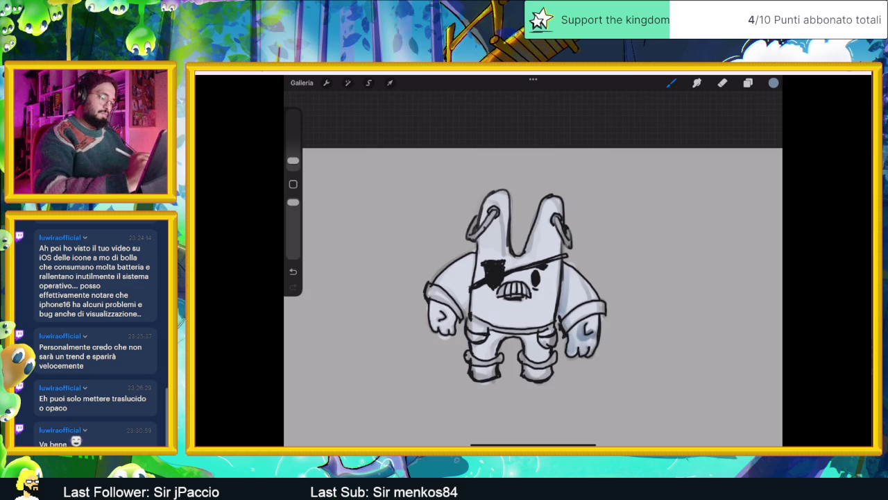
left_click_drag(494, 335, 533, 355)
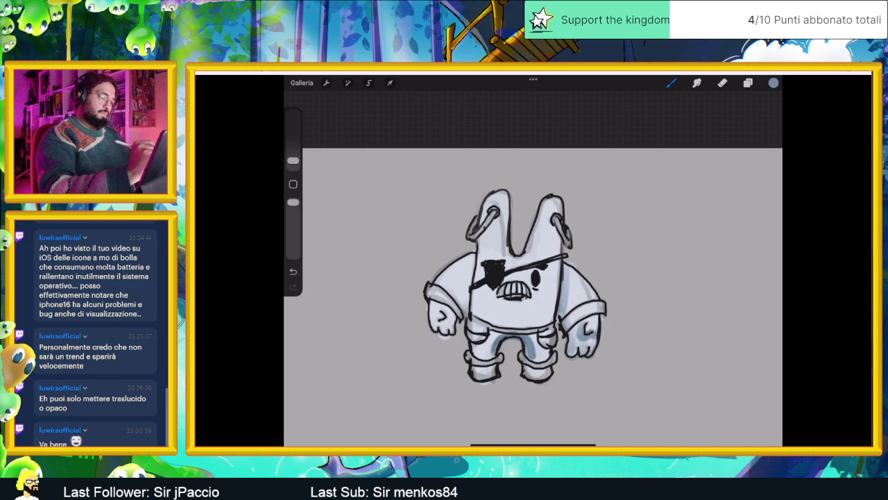
left_click_drag(558, 233, 558, 314)
left_click_drag(559, 202, 559, 229)
Shade both ears, the left shoulder and side, and both arms in grey-blue
mouse_move(546, 195)
left_mouse_down()
mouse_move(559, 206)
mouse_move(504, 260)
left_mouse_up()
left_click_drag(507, 194, 468, 298)
mouse_move(470, 268)
left_mouse_down()
mouse_move(465, 309)
mouse_move(458, 304)
left_mouse_up()
mouse_move(572, 288)
left_mouse_down()
mouse_move(566, 312)
mouse_move(583, 308)
left_mouse_up()
mouse_move(448, 310)
left_mouse_down()
mouse_move(447, 322)
mouse_move(437, 312)
mouse_move(449, 323)
left_mouse_up()
mouse_move(451, 319)
left_mouse_down()
mouse_move(449, 332)
mouse_move(436, 328)
mouse_move(441, 333)
left_mouse_up()
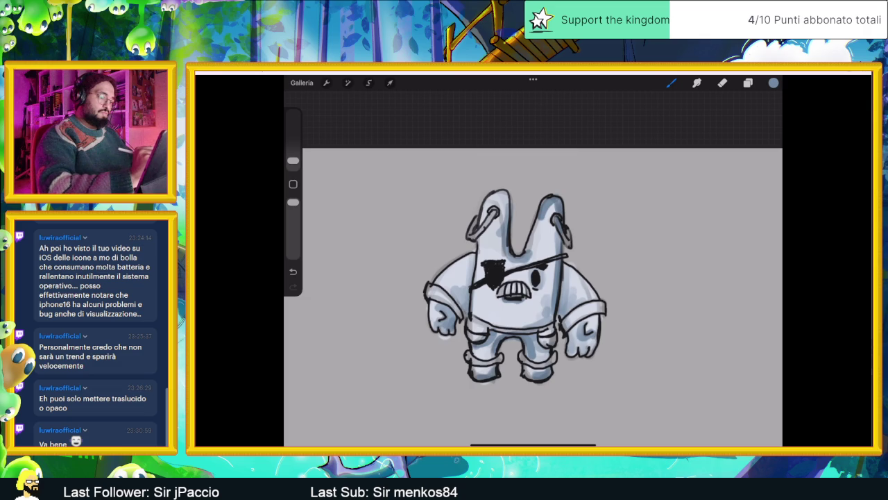
Add dark strokes to the teeth and undo a stray brush stroke
mouse_move(505, 276)
left_mouse_down()
mouse_move(484, 295)
mouse_move(549, 265)
left_mouse_up()
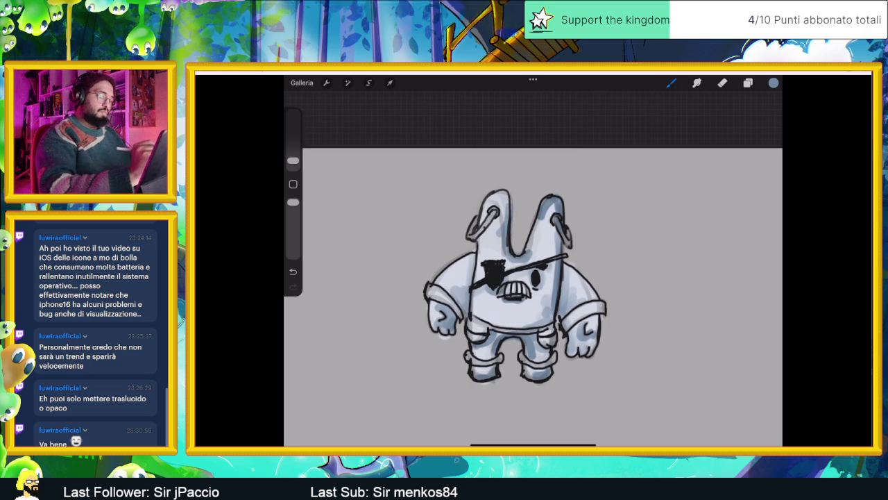
left_click_drag(536, 221, 530, 249)
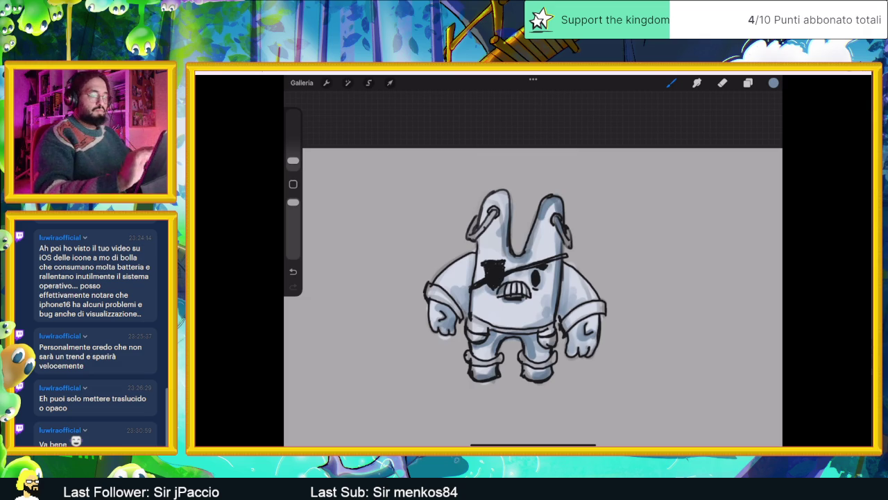
key("ctrl+z")
scroll(533, 292, "down", 3)
scroll(527, 277, "up", 3)
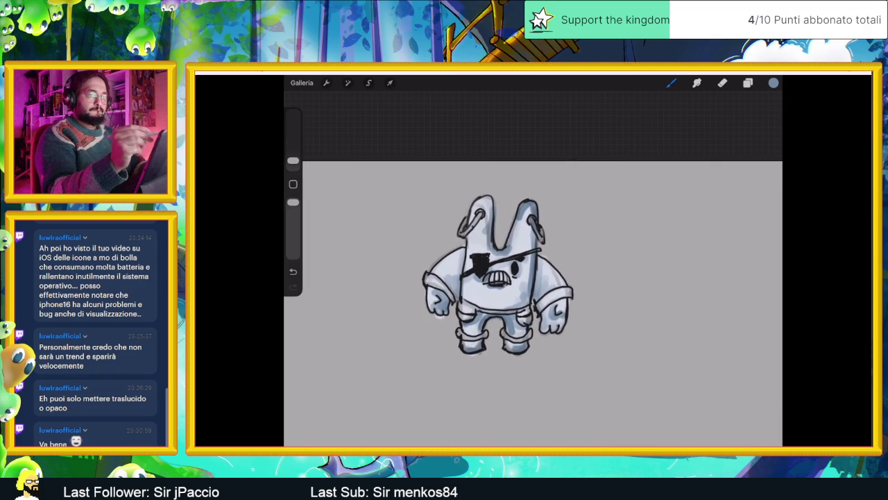
left_click(748, 83)
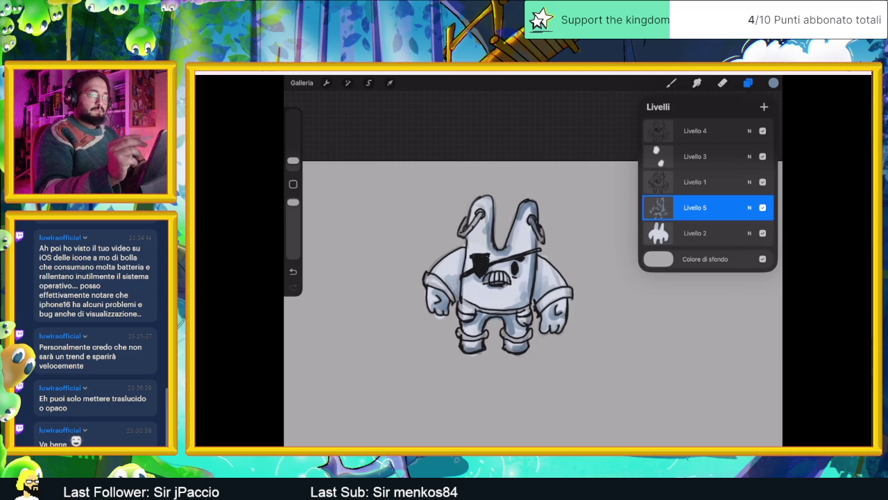
Pick yellow and paint both ear-rings, shrinking the brush after undoing the first stroke
left_click(774, 83)
left_click_drag(728, 250, 679, 250)
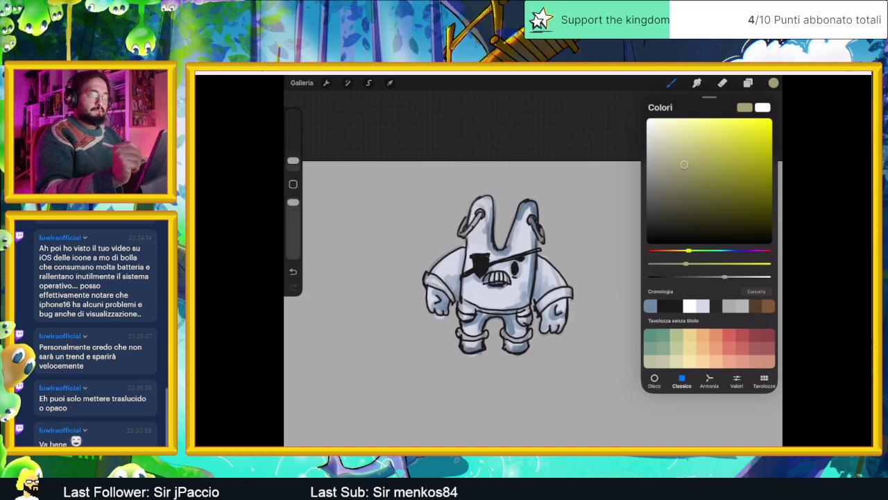
left_click_drag(730, 149, 731, 143)
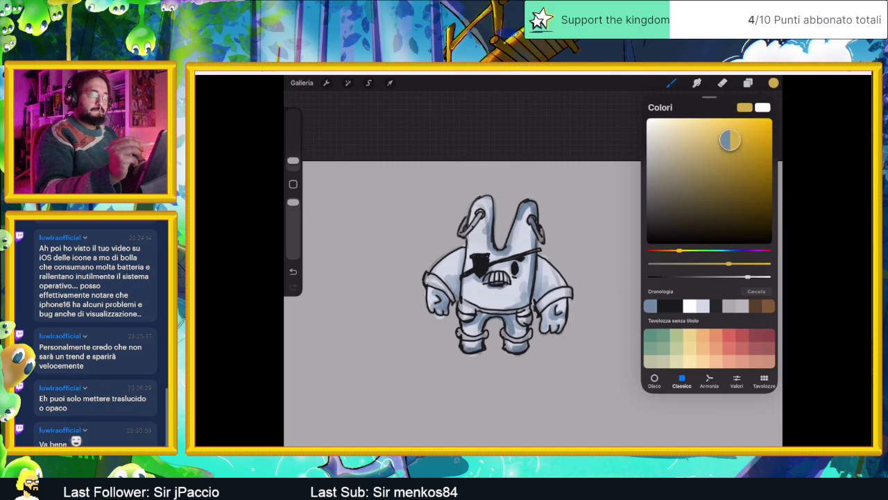
left_click(774, 82)
scroll(533, 291, "up", 3)
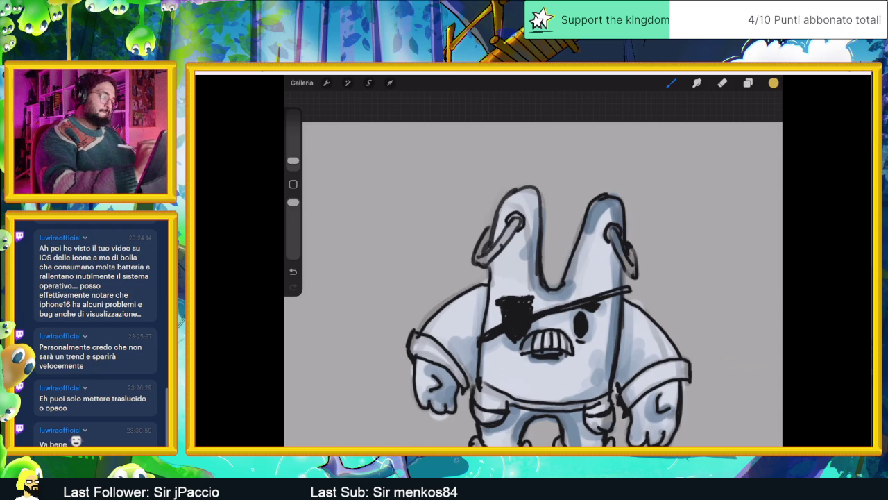
left_click_drag(519, 221, 504, 242)
key("ctrl+z")
key("ctrl+z")
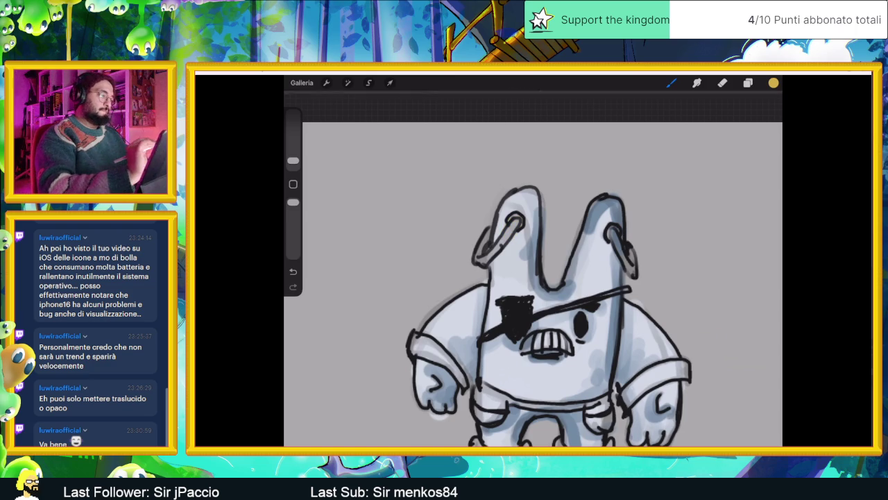
left_click_drag(292, 161, 292, 162)
left_click_drag(517, 220, 498, 249)
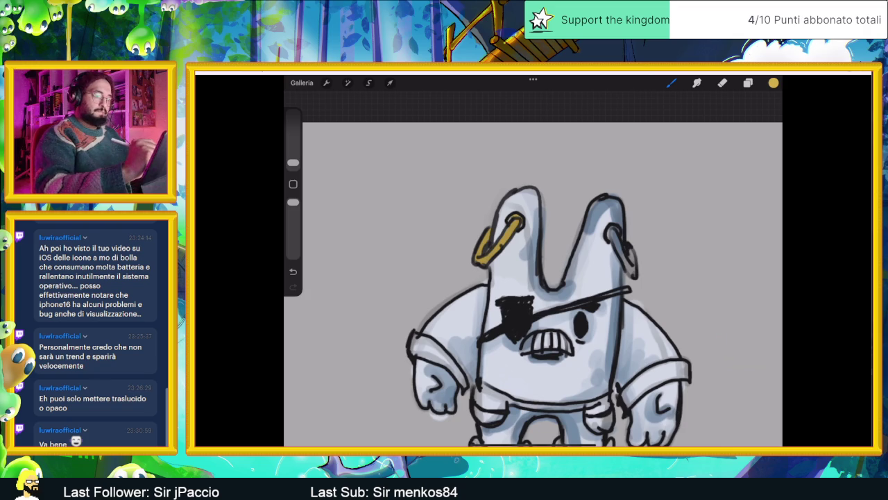
left_click_drag(617, 235, 620, 254)
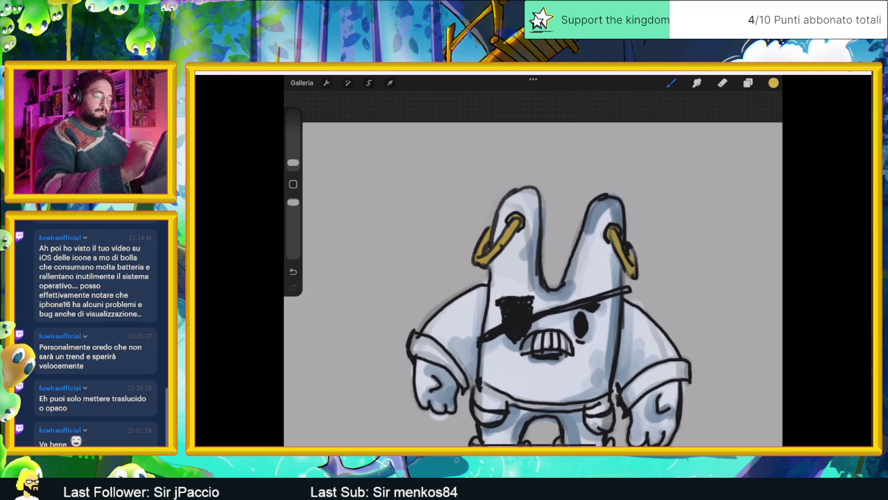
Paint solid yellow cuffs on the right and left sleeves
scroll(533, 284, "down", 3)
scroll(533, 284, "up", 3)
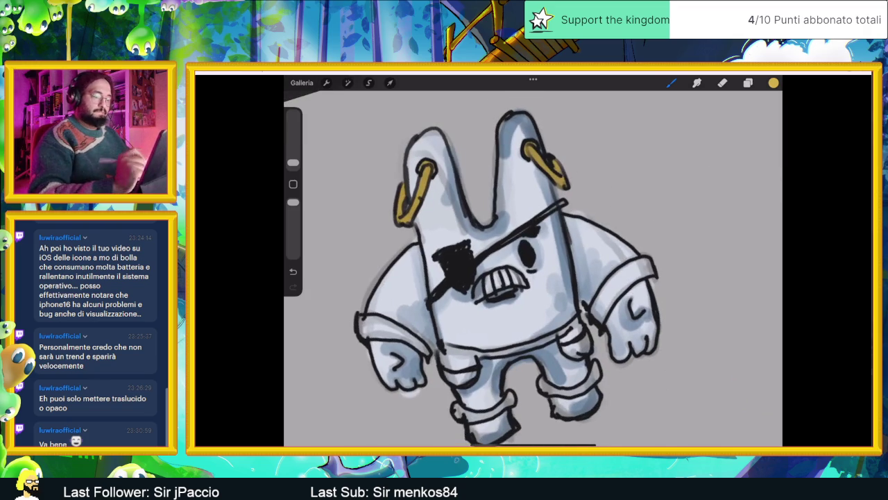
left_click_drag(642, 264, 594, 308)
left_click_drag(640, 276, 603, 314)
left_click_drag(635, 272, 607, 300)
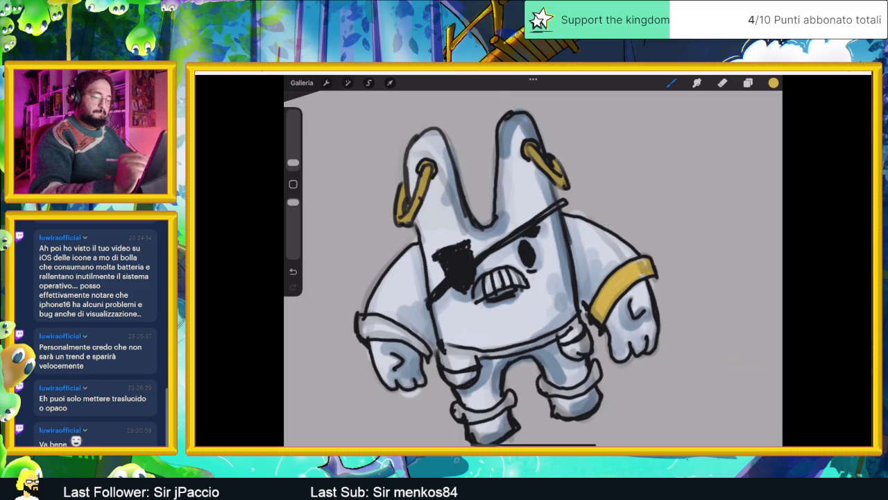
scroll(533, 268, "down", 3)
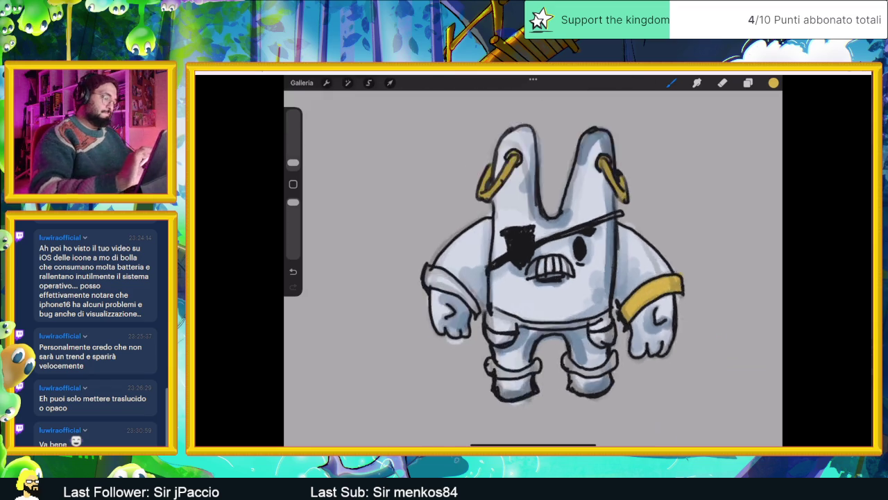
scroll(533, 268, "up", 5)
mouse_move(436, 272)
left_mouse_down()
mouse_move(498, 322)
mouse_move(444, 295)
mouse_move(485, 308)
mouse_move(441, 279)
mouse_move(468, 286)
left_mouse_up()
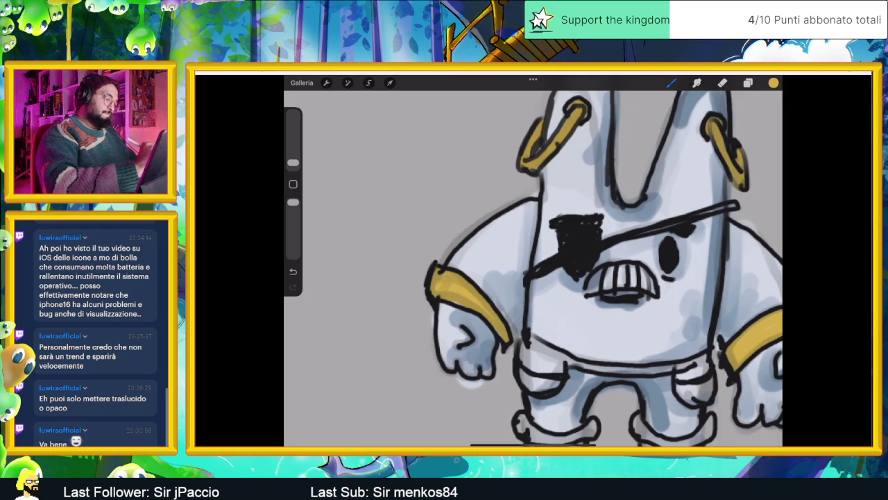
scroll(533, 264, "down", 5)
scroll(533, 263, "down", 2)
scroll(533, 264, "down", 1)
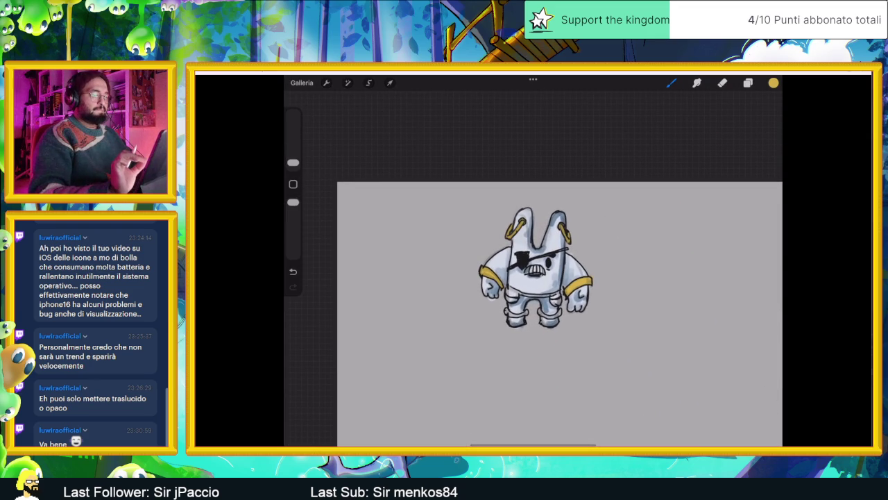
Choose a warm orange-brown colour
scroll(533, 271, "up", 3)
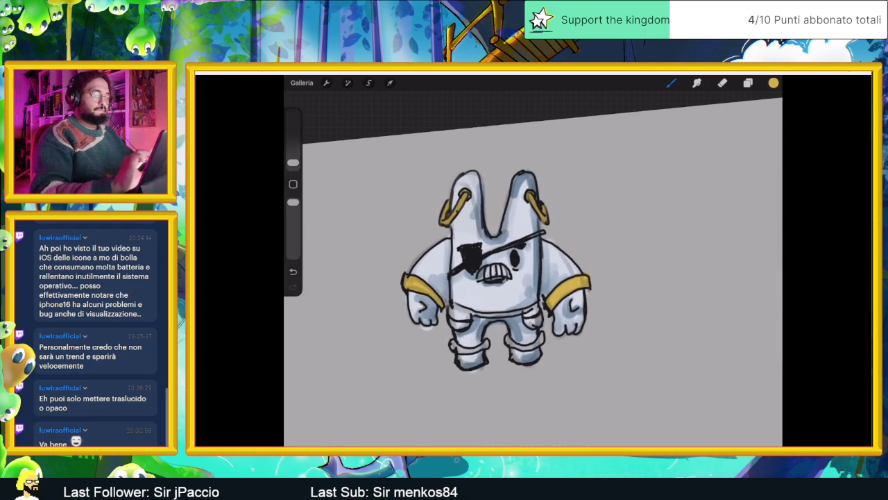
left_click(774, 83)
left_click_drag(680, 250, 670, 250)
left_click_drag(730, 139, 735, 152)
left_click_drag(669, 251, 665, 251)
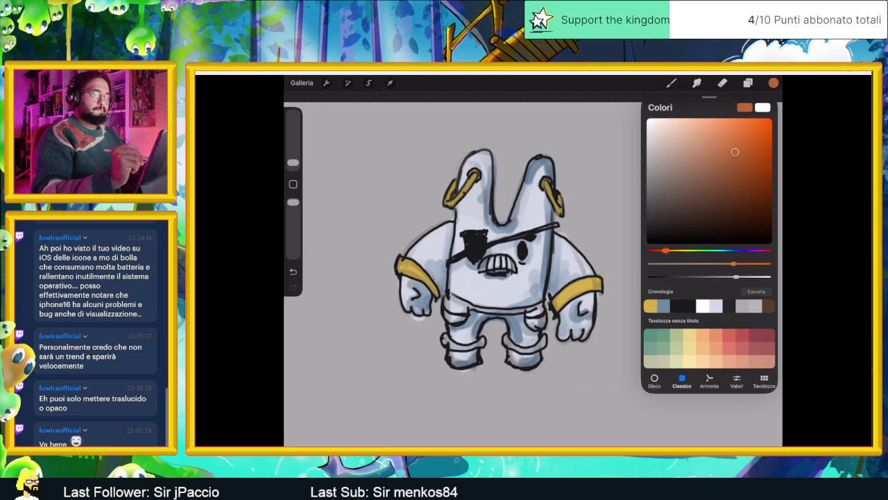
left_click_drag(735, 152, 725, 163)
left_click(486, 312)
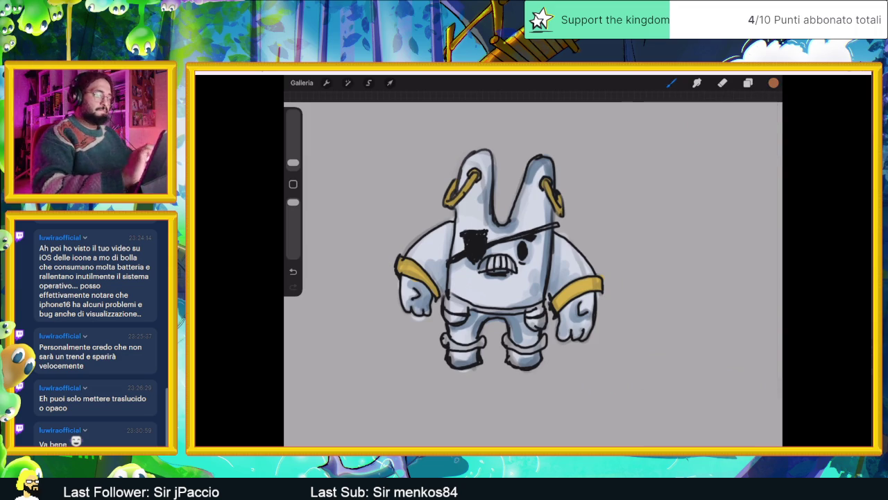
Paint a brown belt across the waist, redrawing the first stroke longer
left_click_drag(500, 278, 548, 243)
scroll(534, 264, "up", 5)
scroll(534, 264, "up", 3)
left_click_drag(593, 212, 540, 264)
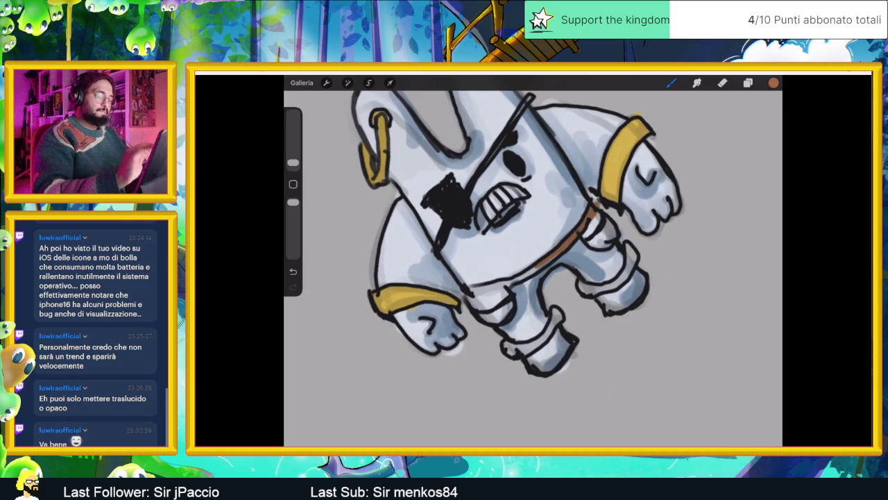
key("ctrl+z")
mouse_move(595, 209)
left_mouse_down()
mouse_move(568, 243)
mouse_move(472, 293)
mouse_move(489, 319)
mouse_move(497, 302)
mouse_move(510, 308)
left_mouse_up()
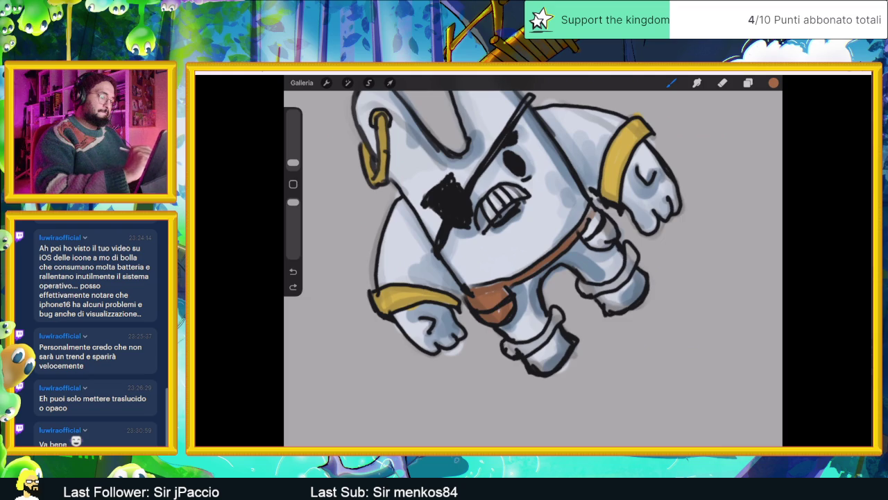
mouse_move(591, 210)
left_mouse_down()
mouse_move(585, 238)
mouse_move(600, 247)
left_mouse_up()
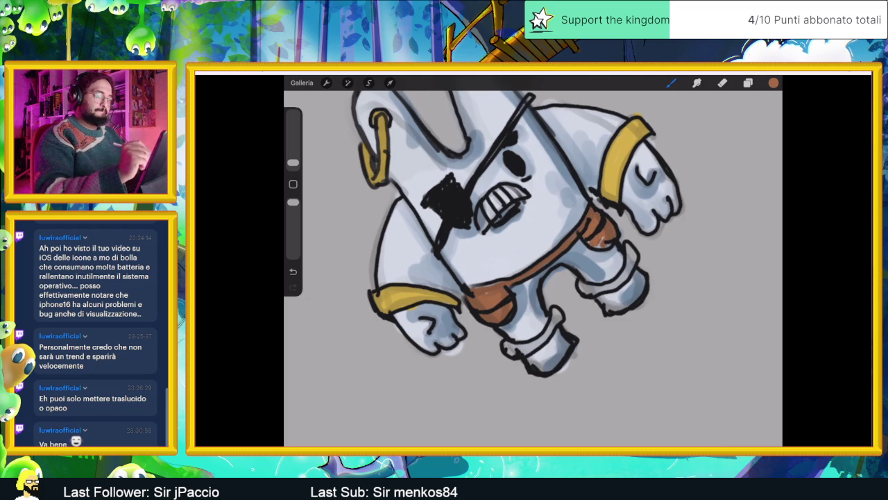
scroll(533, 261, "down", 5)
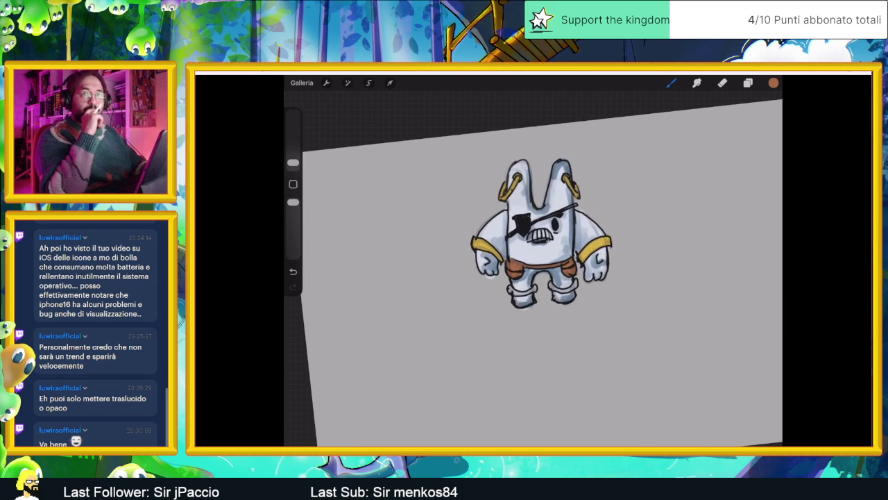
scroll(533, 261, "up", 3)
scroll(533, 261, "up", 2)
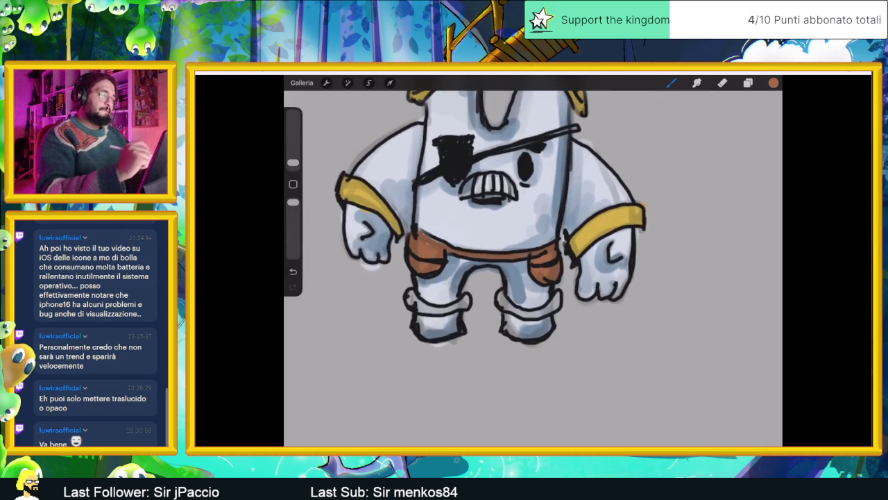
Paint both leg cuffs and the left boot brown
mouse_move(506, 292)
left_mouse_down()
mouse_move(500, 308)
mouse_move(552, 310)
mouse_move(563, 297)
left_mouse_up()
mouse_move(513, 312)
left_mouse_down()
mouse_move(547, 332)
mouse_move(509, 324)
left_mouse_up()
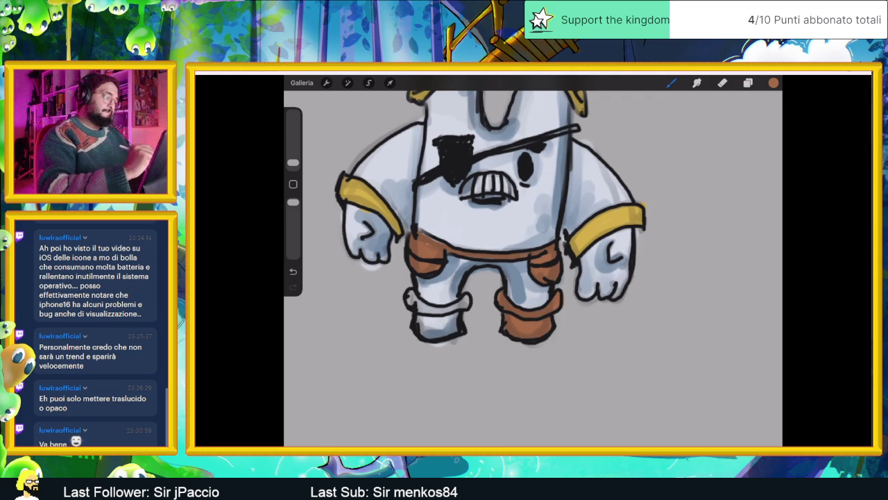
mouse_move(444, 310)
left_mouse_down()
mouse_move(459, 305)
mouse_move(426, 307)
mouse_move(409, 296)
mouse_move(432, 337)
left_mouse_up()
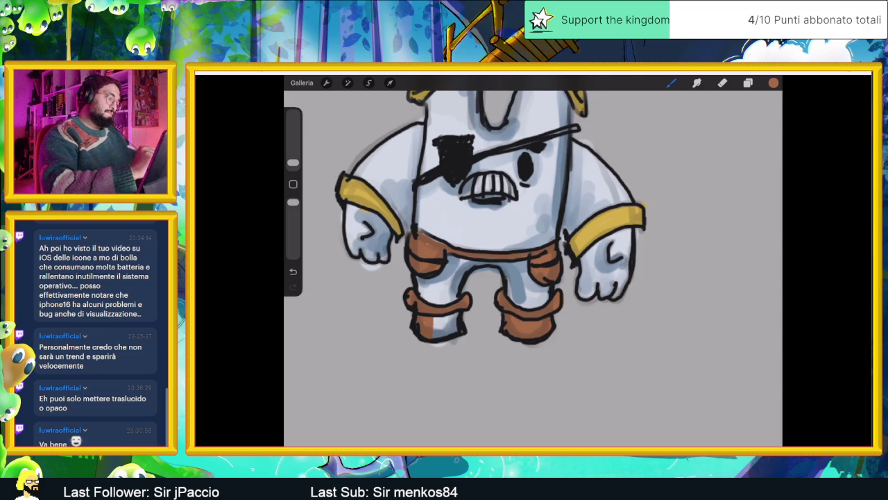
left_click_drag(436, 318, 455, 334)
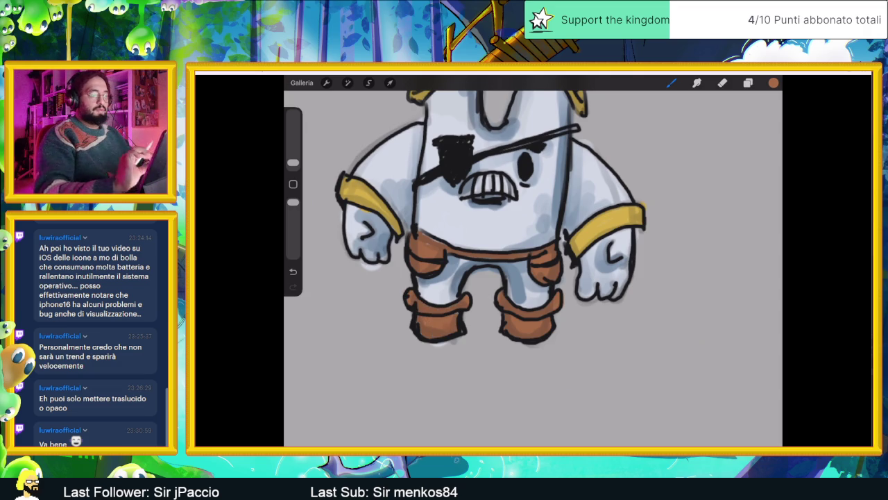
left_click(747, 82)
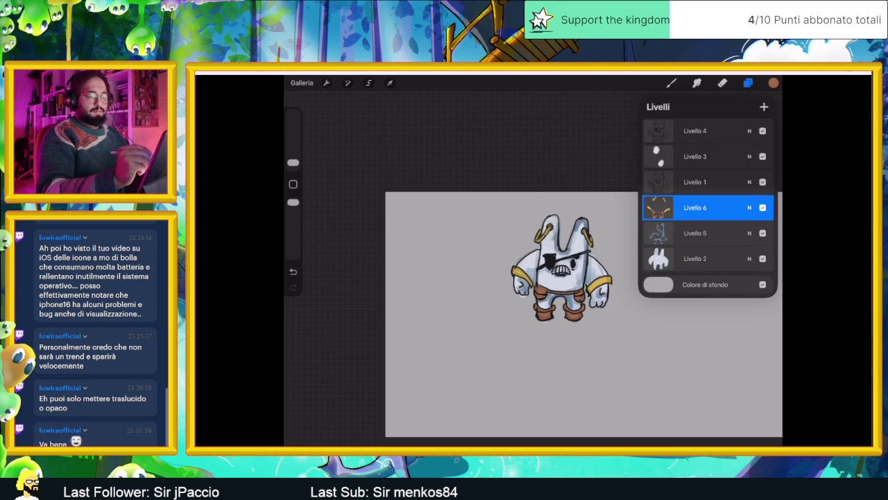
Move Livello 6 below Livello 5 and set Livello 5 to Scurisci blending at 88% opacity
left_click_drag(695, 207, 695, 233)
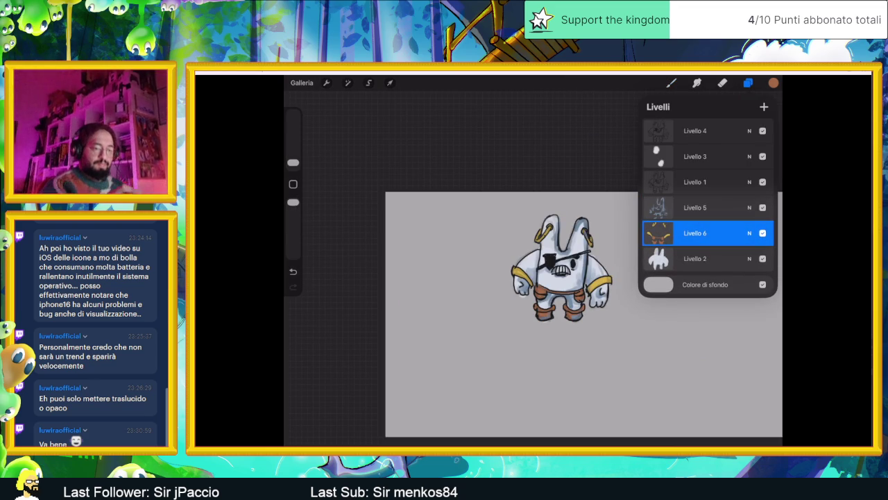
left_click(749, 233)
left_click_drag(750, 238, 748, 238)
scroll(707, 312, "up", 2)
scroll(707, 312, "down", 1)
scroll(706, 312, "up", 1)
scroll(707, 312, "up", 1)
scroll(707, 312, "up", 1)
scroll(706, 312, "up", 1)
left_click_drag(748, 238, 753, 238)
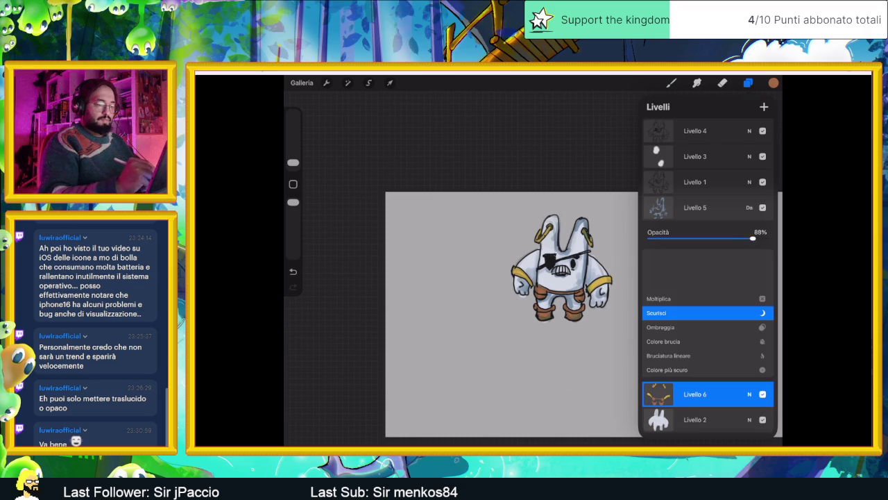
left_click(749, 393)
left_click(748, 83)
left_click(671, 83)
Make Livello 5 the active layer and pick a dark blue-violet colour
scroll(555, 291, "up", 3)
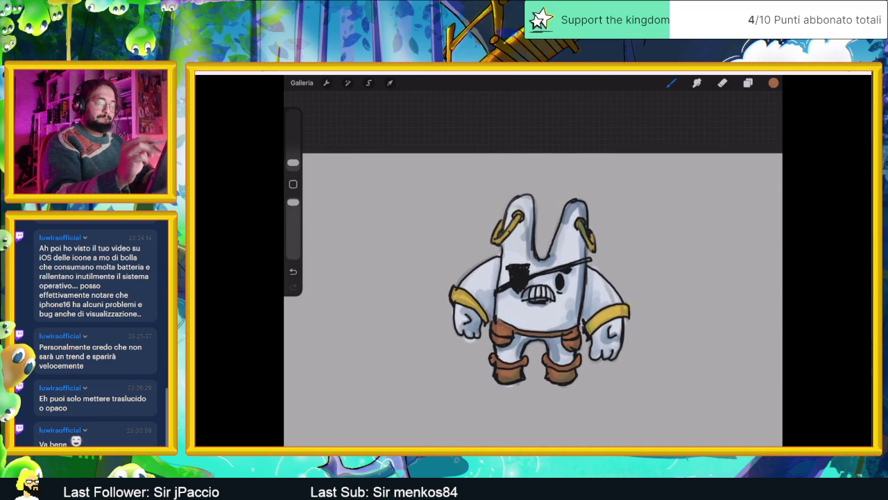
left_click(748, 82)
left_click(695, 207)
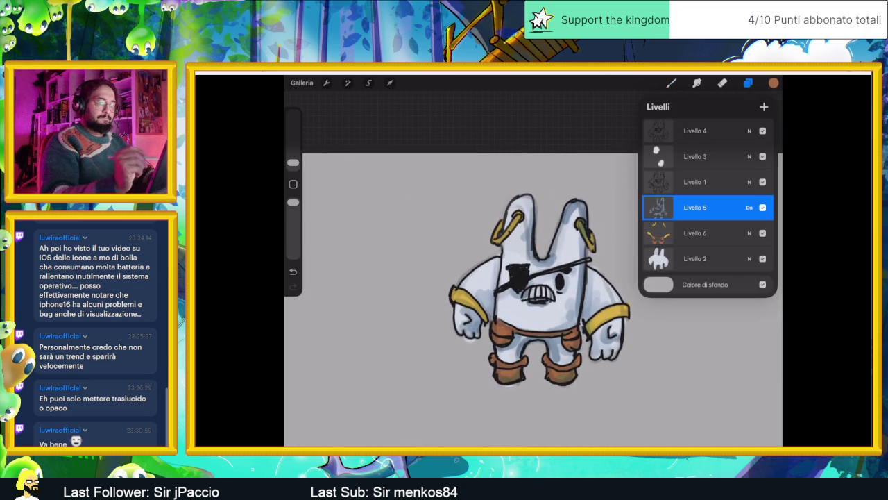
left_click(774, 83)
left_click_drag(666, 250, 737, 251)
left_click(684, 201)
left_click_drag(684, 201, 678, 205)
left_click(671, 82)
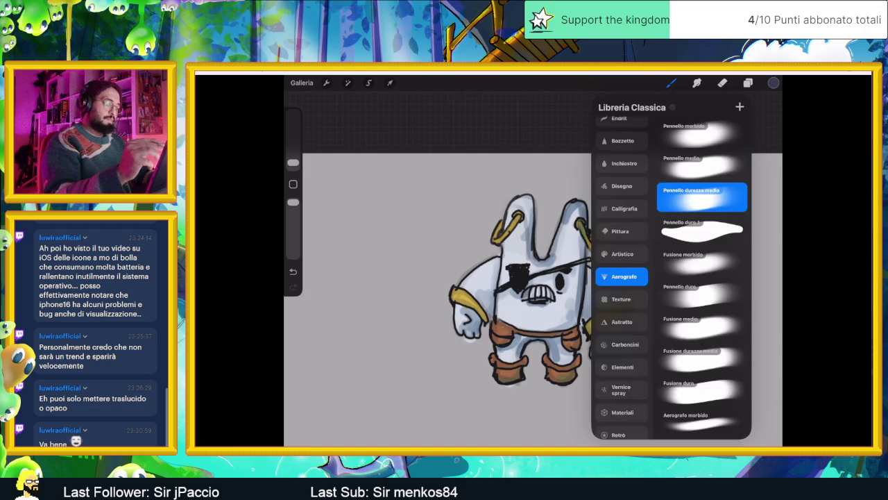
Add dark shading strokes on the left ear, near the teeth and on the left leg
left_click(671, 83)
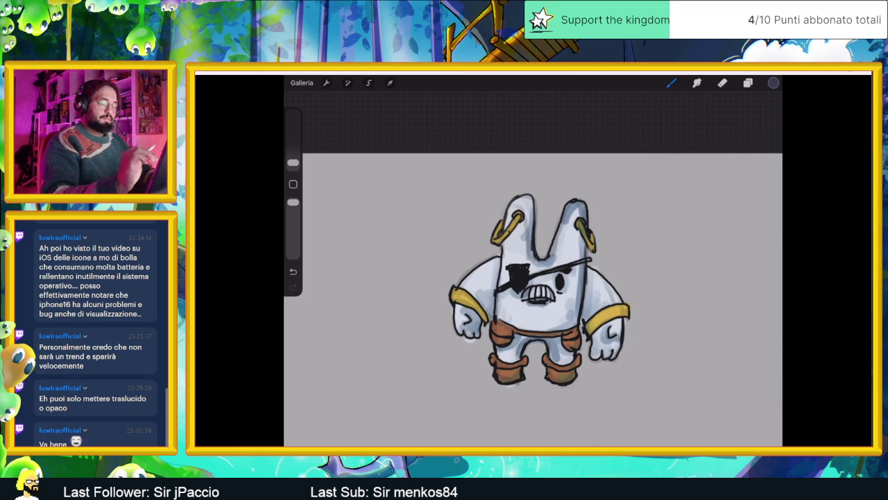
scroll(543, 298, "up", 1)
scroll(533, 292, "up", 2)
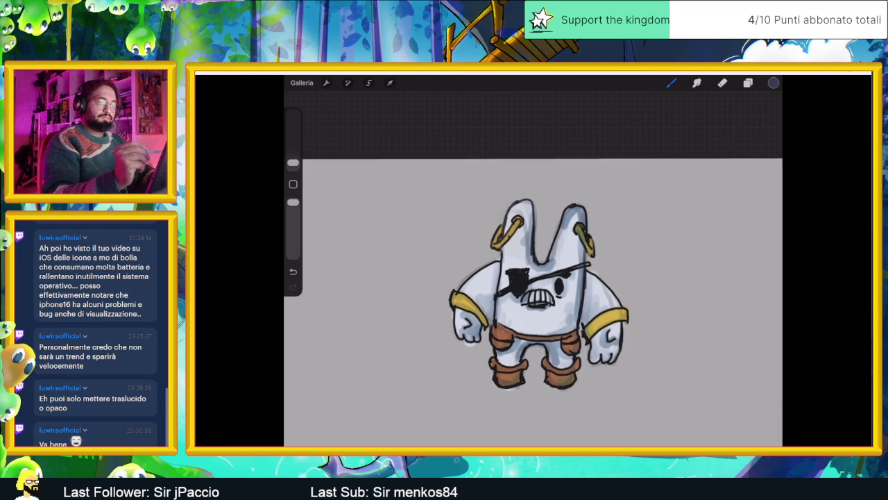
left_click(773, 83)
left_click(671, 83)
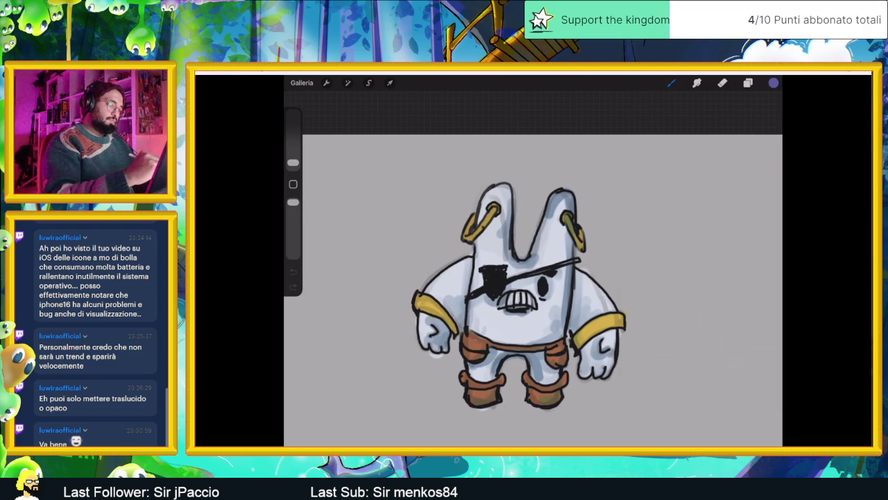
left_click_drag(498, 189, 484, 218)
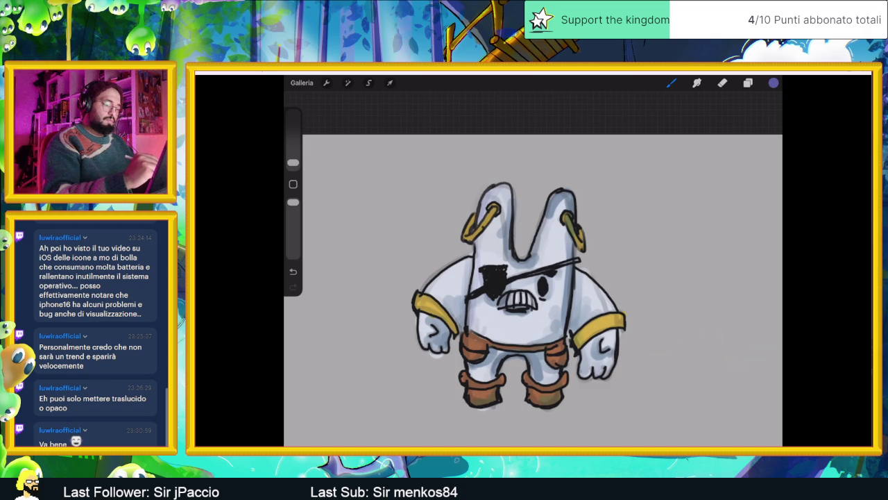
left_click_drag(524, 293, 540, 312)
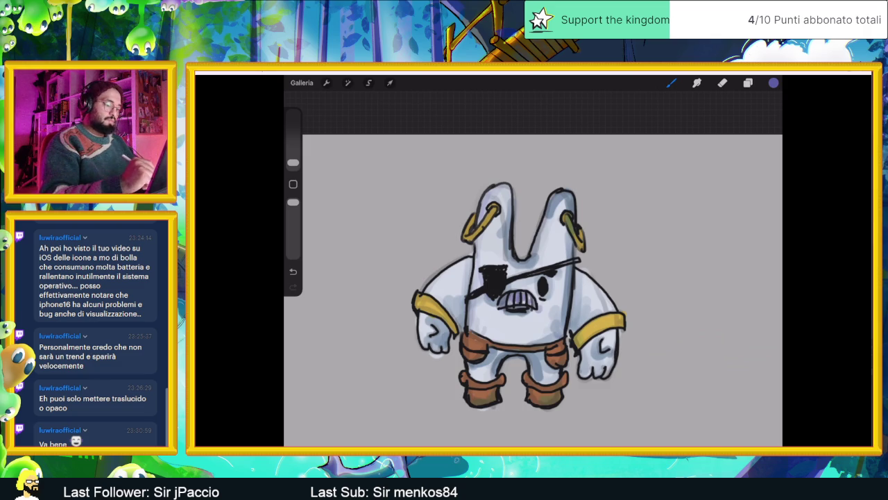
left_click_drag(470, 374, 490, 372)
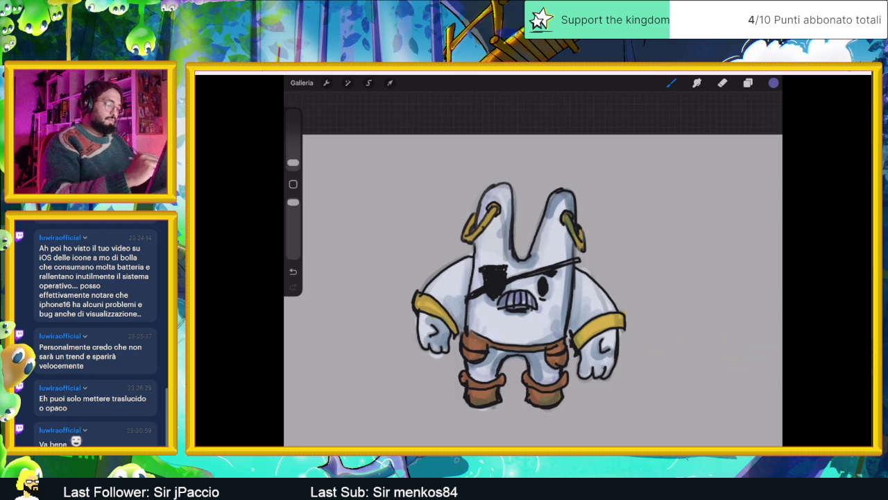
Redo a faint stroke left of the eye patch and add a small dark stroke right of the face
left_click_drag(458, 277, 433, 311)
key("ctrl+z")
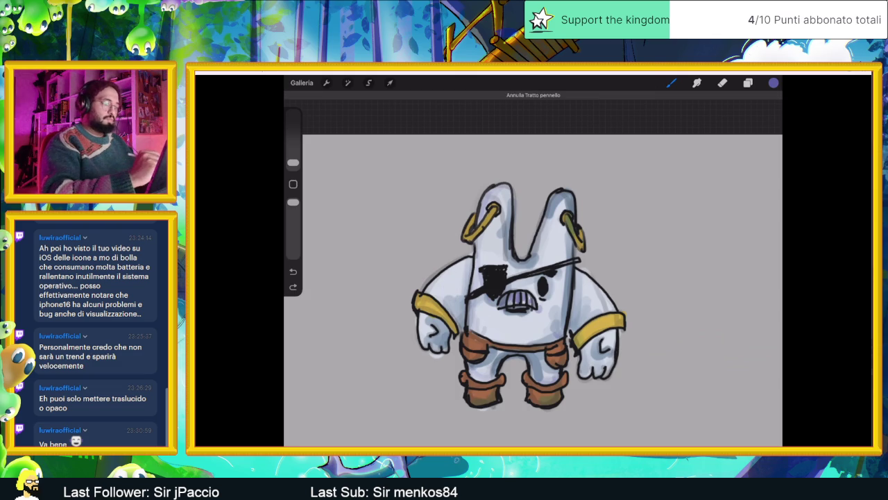
left_click_drag(465, 269, 444, 301)
left_click_drag(576, 285, 590, 313)
scroll(533, 289, "down", 5)
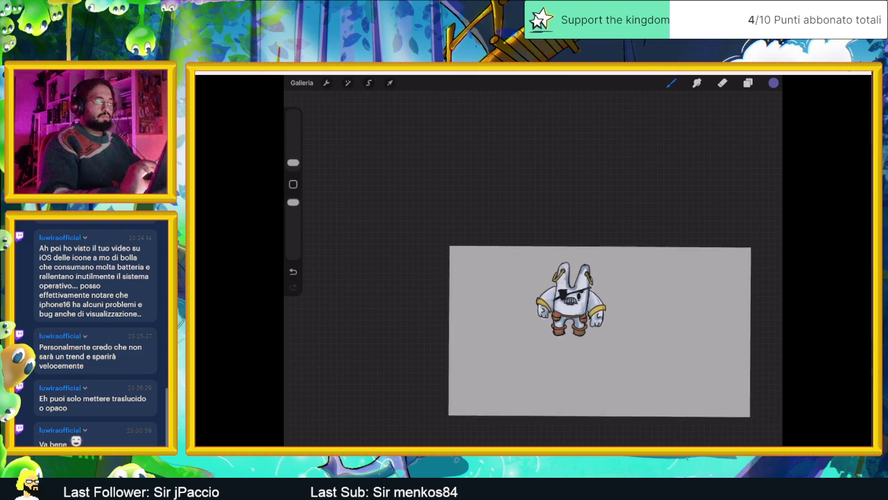
scroll(533, 292, "up", 3)
scroll(533, 291, "up", 2)
scroll(533, 292, "up", 1)
Select Livello 4 and pick an orange colour
left_click(748, 83)
left_click(695, 130)
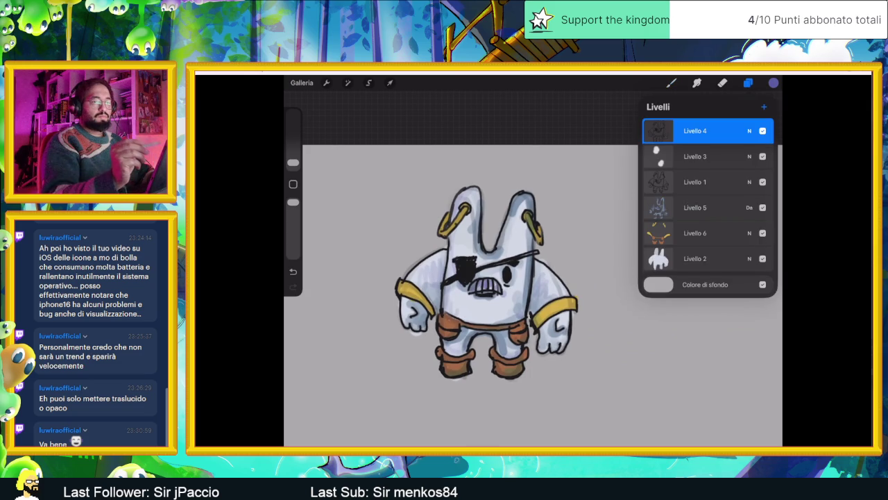
left_click(774, 83)
left_click_drag(737, 251, 673, 250)
left_click_drag(703, 164, 746, 129)
left_click(774, 83)
Add a new layer on top with Add blending mode
left_click(748, 83)
left_click(764, 106)
left_click(749, 130)
scroll(708, 236, "down", 3)
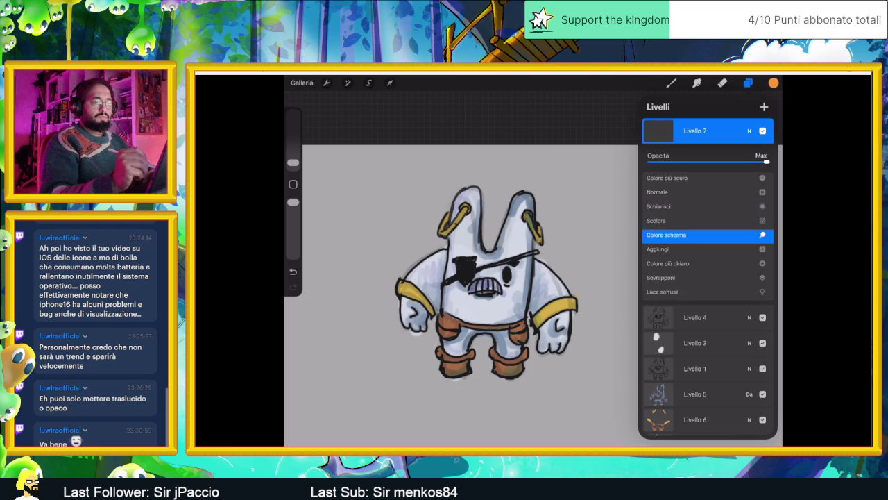
scroll(708, 236, "down", 1)
left_click(750, 130)
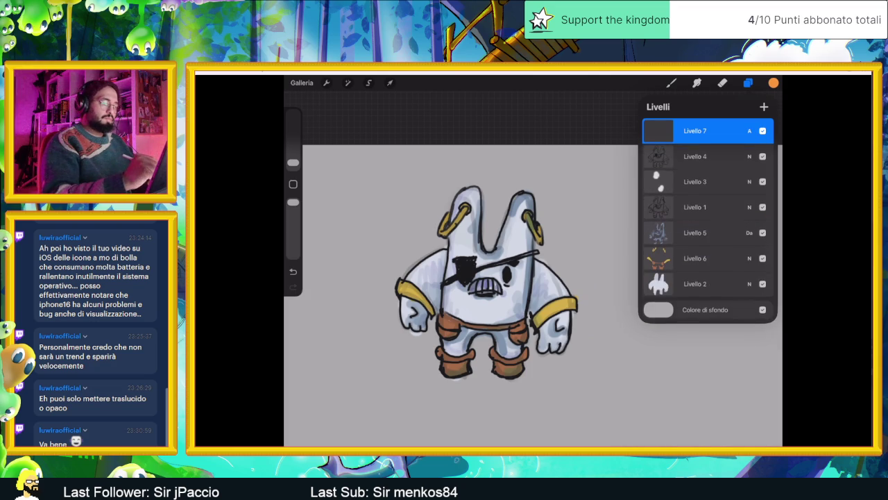
left_click(748, 82)
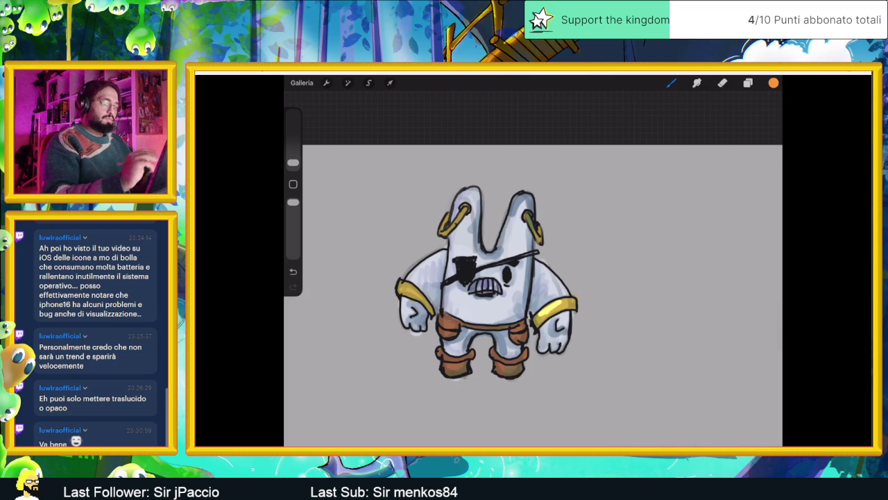
Paint glowing highlights on the left armband and the left earring
key("ctrl+z")
scroll(544, 291, "up", 3)
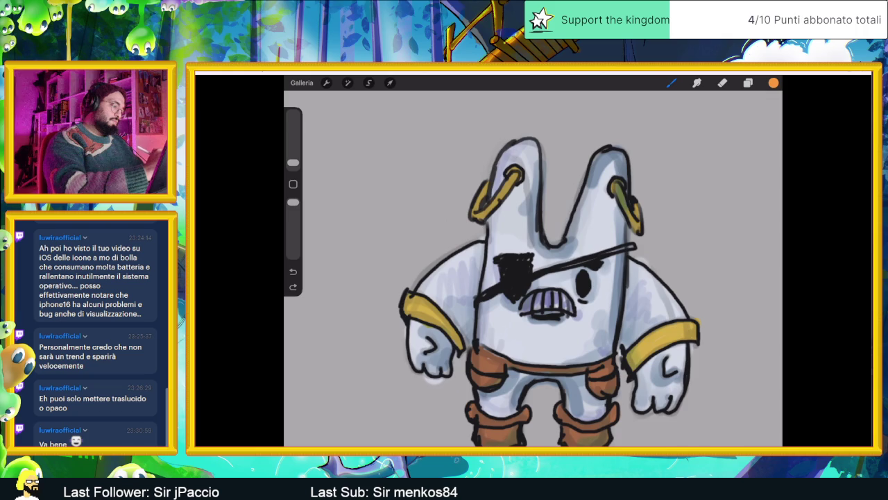
left_click(417, 303)
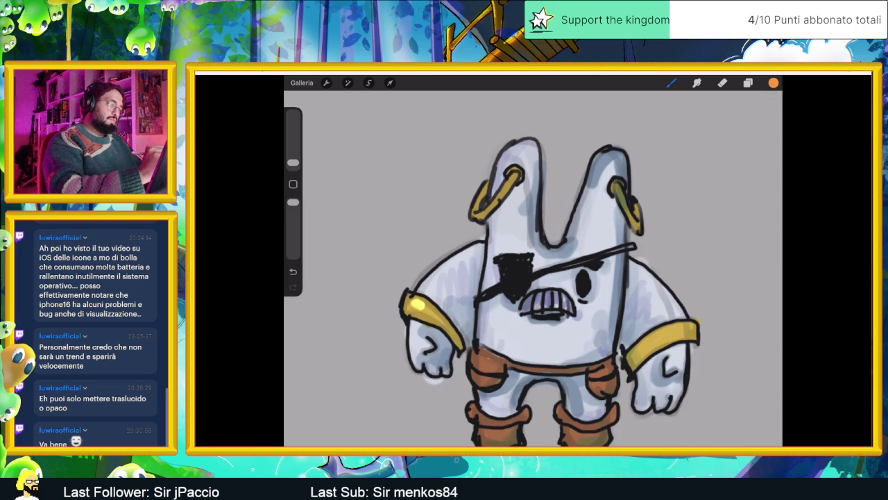
left_click_drag(486, 183, 474, 207)
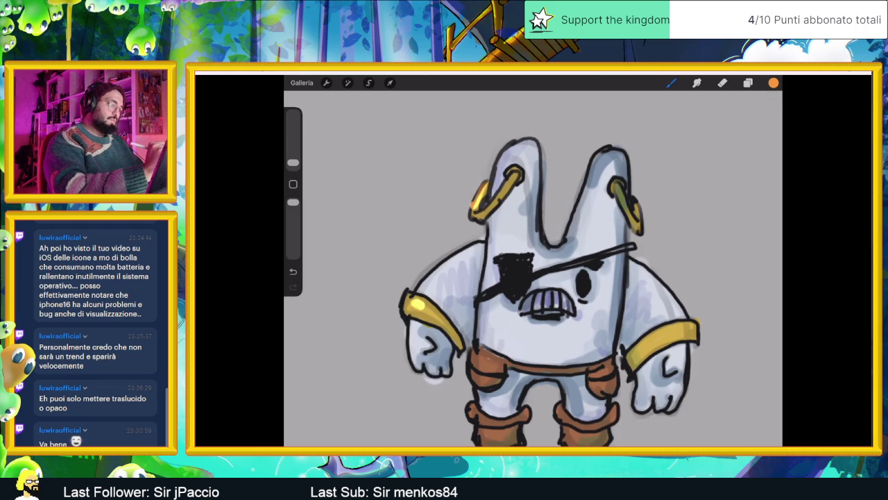
key("ctrl+z")
left_click_drag(475, 206, 482, 187)
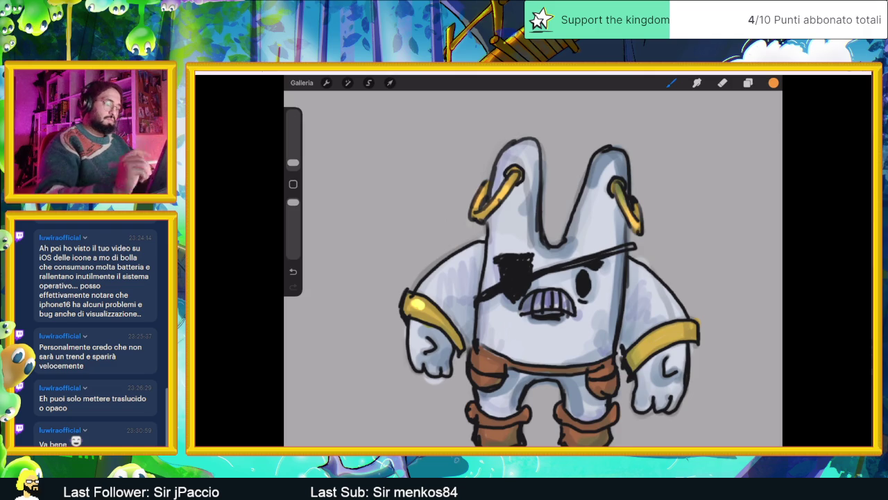
scroll(533, 277, "down", 3)
scroll(533, 278, "up", 2)
scroll(532, 277, "up", 2)
scroll(533, 277, "up", 3)
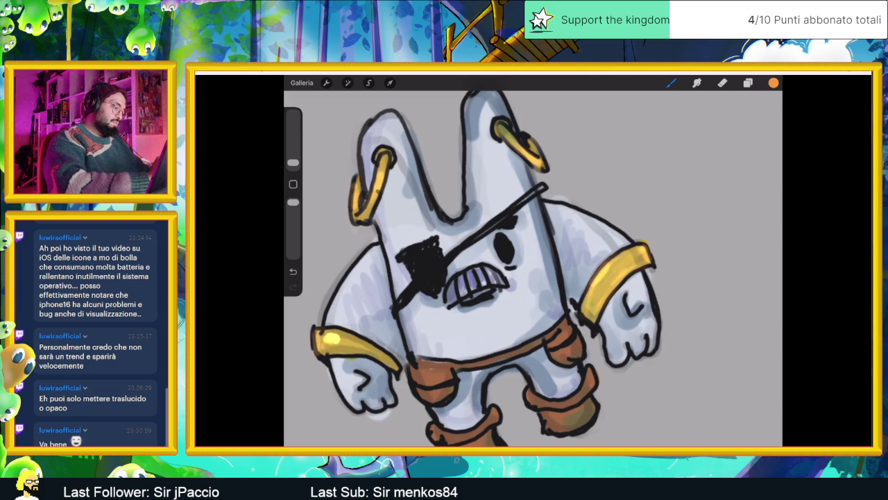
Brighten the orange belt band with highlight strokes
scroll(533, 264, "down", 2)
scroll(533, 264, "down", 2)
scroll(533, 264, "up", 3)
scroll(533, 264, "down", 3)
scroll(533, 264, "up", 2)
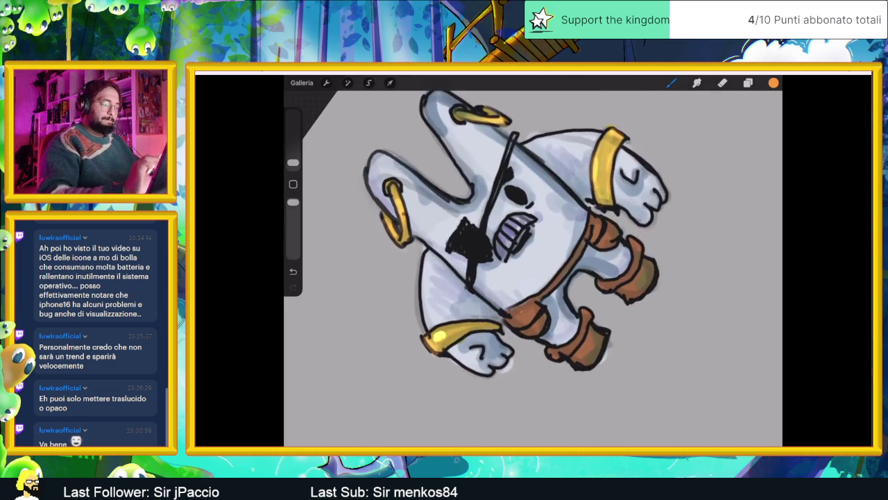
scroll(533, 263, "up", 2)
scroll(533, 264, "up", 2)
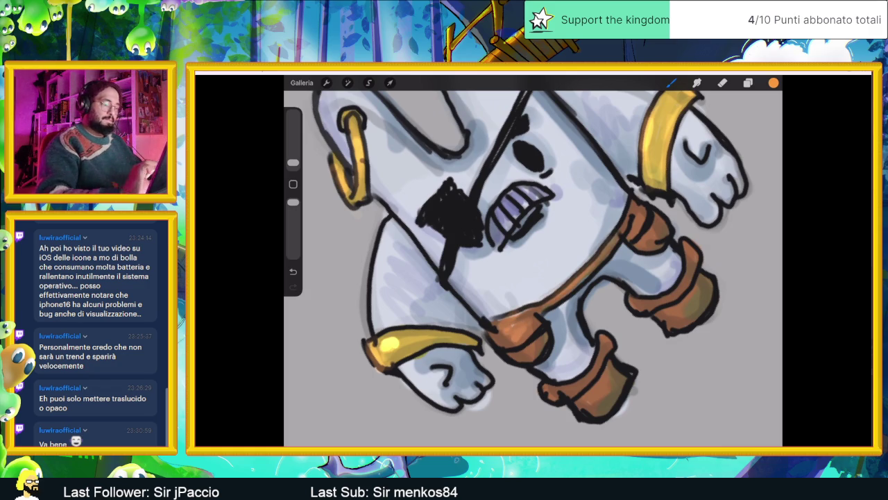
scroll(483, 268, "up", 2)
left_click_drag(555, 193, 551, 215)
mouse_move(551, 184)
left_mouse_down()
mouse_move(542, 221)
mouse_move(513, 257)
left_mouse_up()
Add warm highlights to the right leg band and the lower leg band
left_click_drag(623, 247, 583, 303)
mouse_move(631, 277)
left_mouse_down()
mouse_move(615, 299)
mouse_move(622, 304)
left_mouse_up()
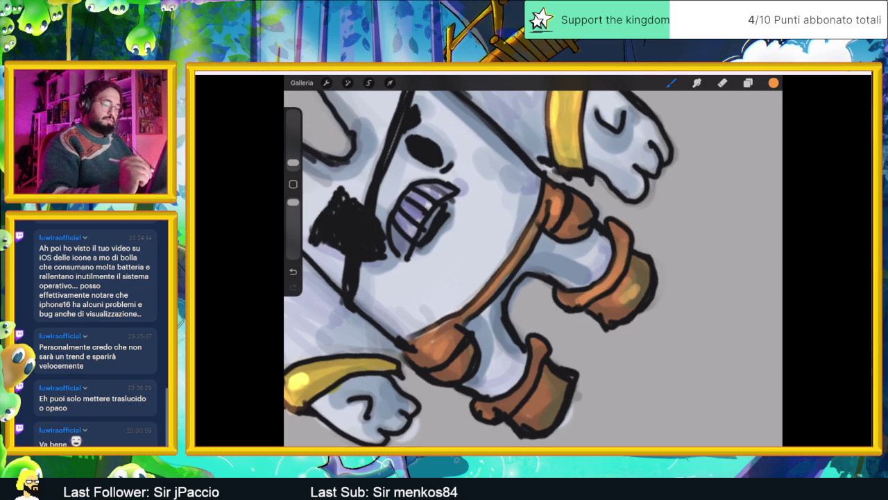
left_click_drag(545, 390, 533, 414)
left_click_drag(528, 383, 502, 409)
left_click_drag(539, 354, 516, 399)
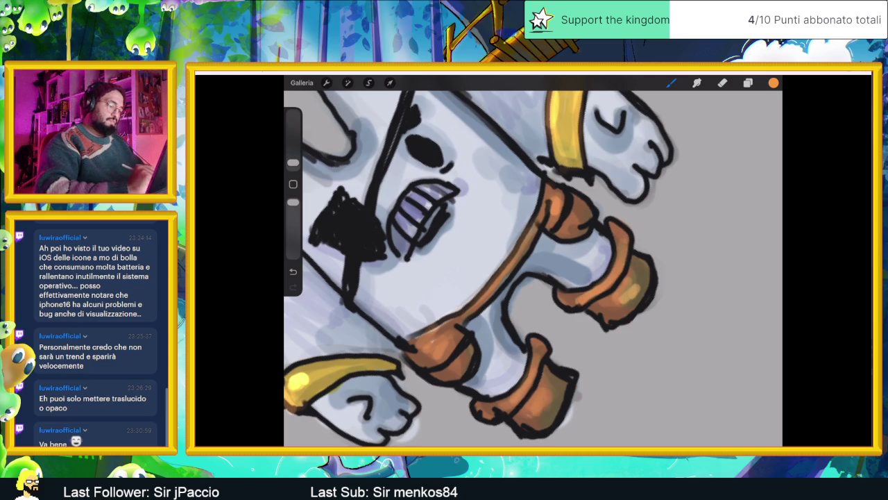
scroll(533, 261, "down", 5)
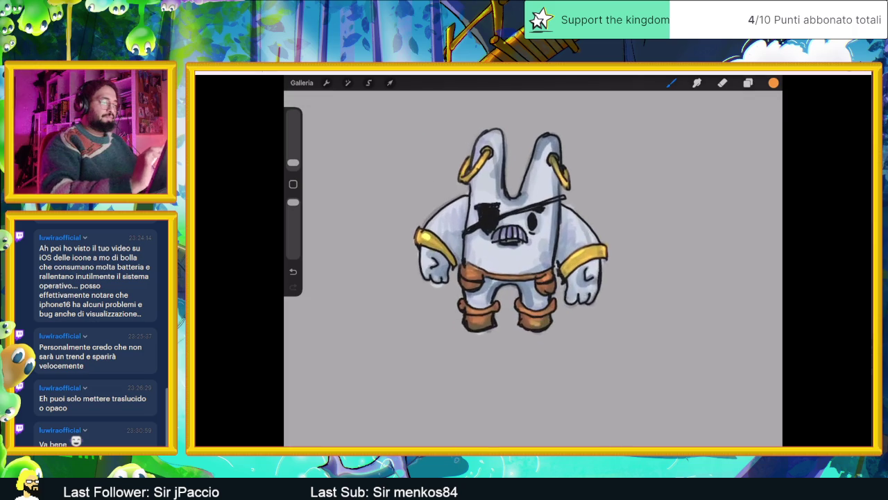
Paint light rim highlights down the body and on the left ear near the earring
scroll(533, 264, "up", 3)
scroll(533, 264, "up", 2)
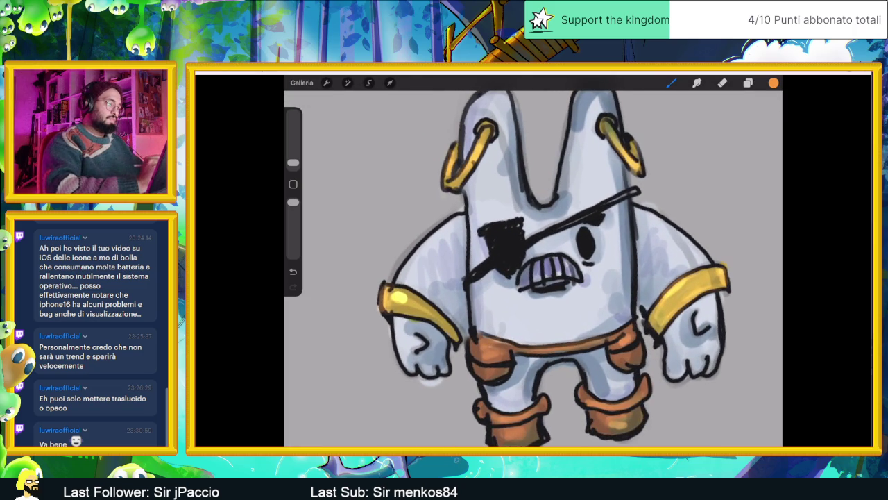
scroll(533, 264, "up", 2)
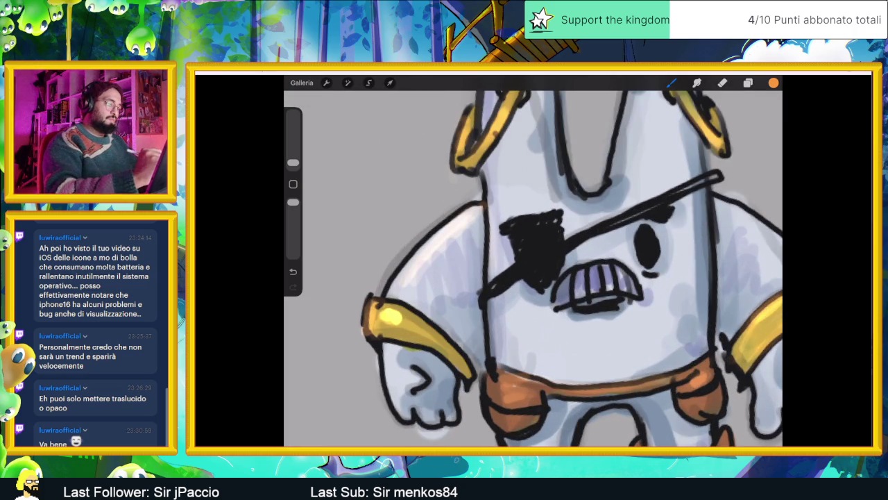
left_click_drag(500, 225, 502, 338)
mouse_move(501, 305)
left_mouse_down()
mouse_move(509, 347)
mouse_move(538, 361)
left_mouse_up()
scroll(533, 264, "down", 2)
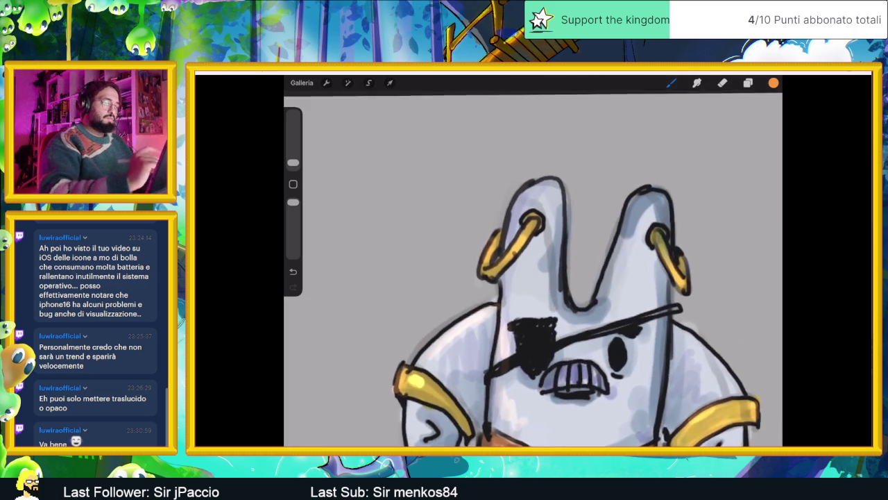
left_click_drag(515, 226, 513, 299)
Paint light highlight strokes across the ears, mostly inside the right ear
left_click_drag(650, 192, 613, 296)
left_click_drag(618, 241, 616, 302)
left_click_drag(637, 209, 617, 286)
left_click_drag(623, 220, 622, 254)
left_click_drag(638, 194, 618, 285)
scroll(533, 271, "down", 5)
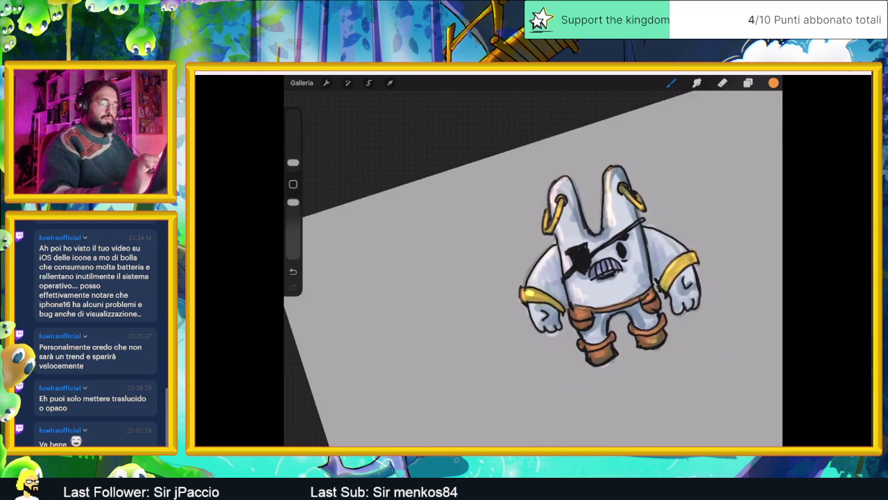
scroll(555, 277, "up", 6)
Lighten the purple teeth and add an orange glint on the eye
mouse_move(549, 288)
left_mouse_down()
mouse_move(552, 312)
mouse_move(576, 308)
left_mouse_up()
mouse_move(580, 295)
left_mouse_down()
mouse_move(594, 304)
mouse_move(565, 317)
left_mouse_up()
left_click_drag(600, 242, 623, 268)
scroll(533, 261, "down", 5)
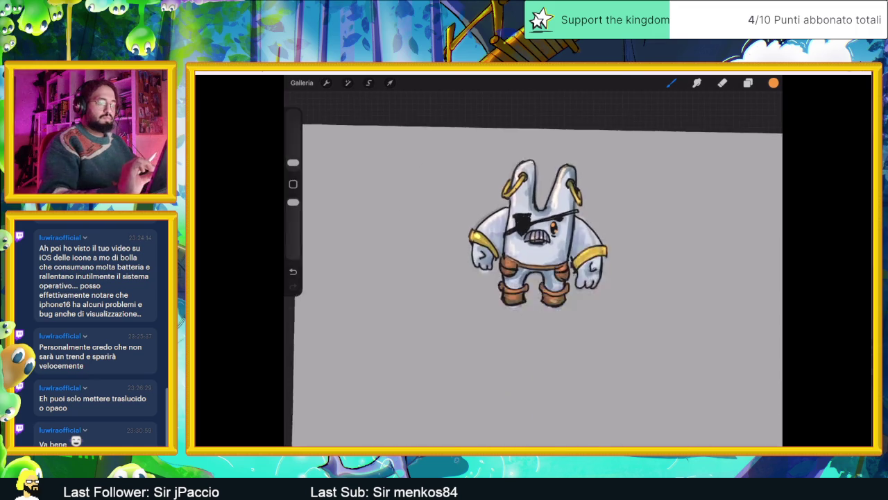
scroll(532, 261, "up", 3)
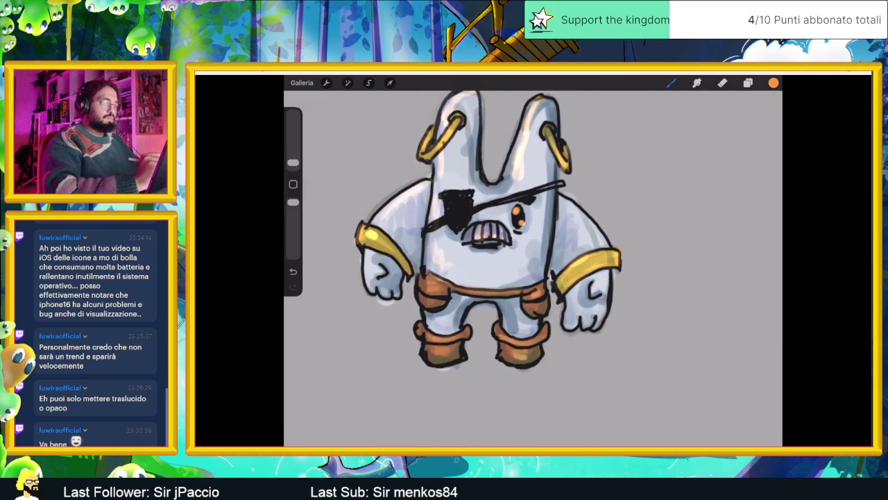
scroll(533, 261, "up", 2)
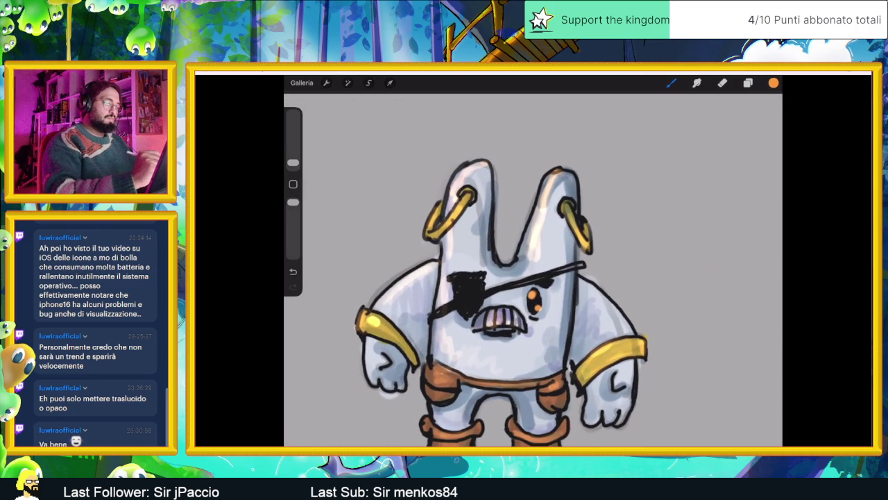
scroll(533, 261, "down", 1)
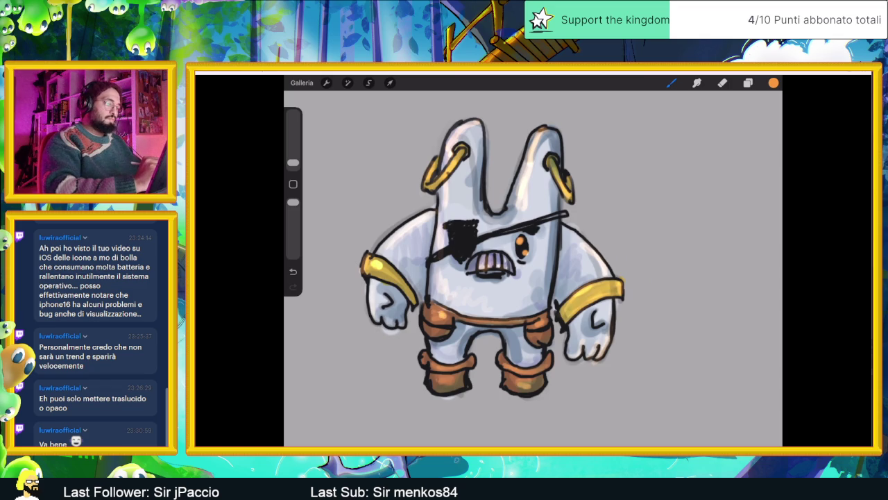
left_click_drag(493, 257, 506, 271)
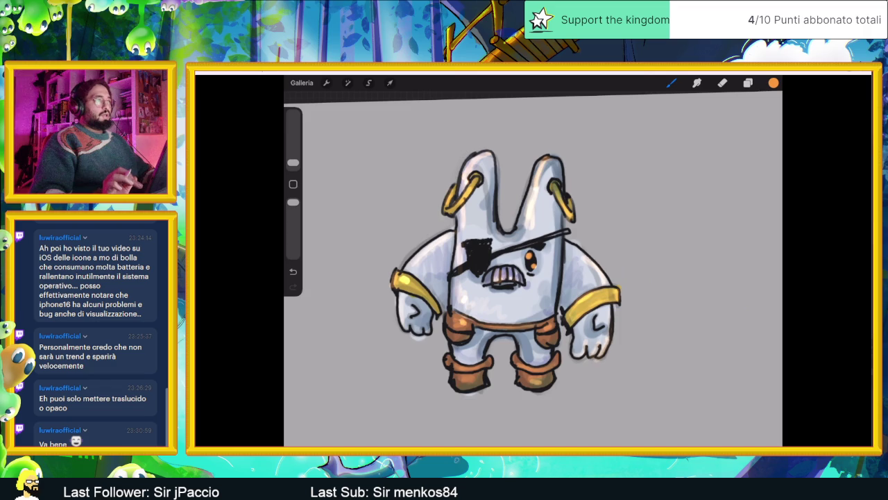
scroll(505, 272, "down", 1)
scroll(533, 278, "down", 3)
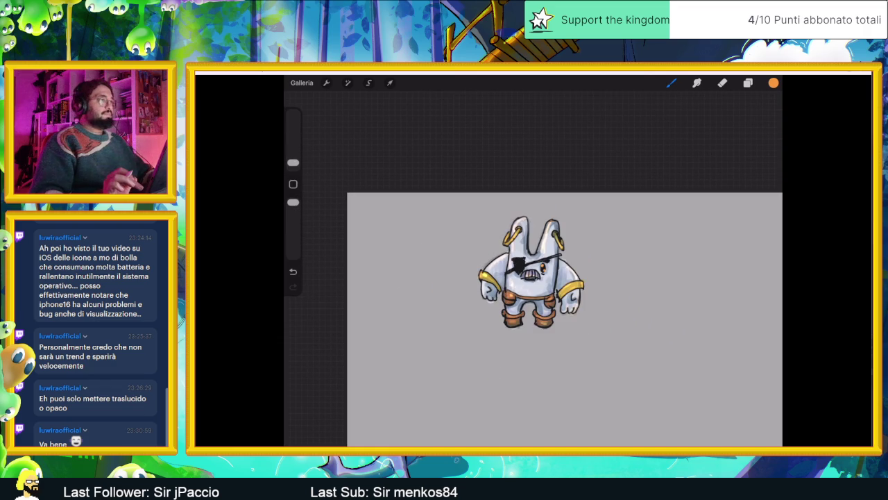
scroll(527, 277, "up", 3)
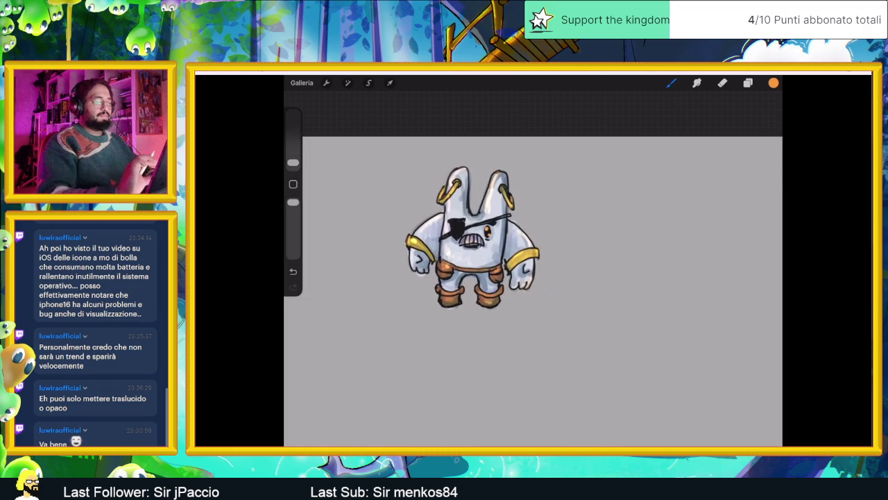
scroll(520, 264, "up", 2)
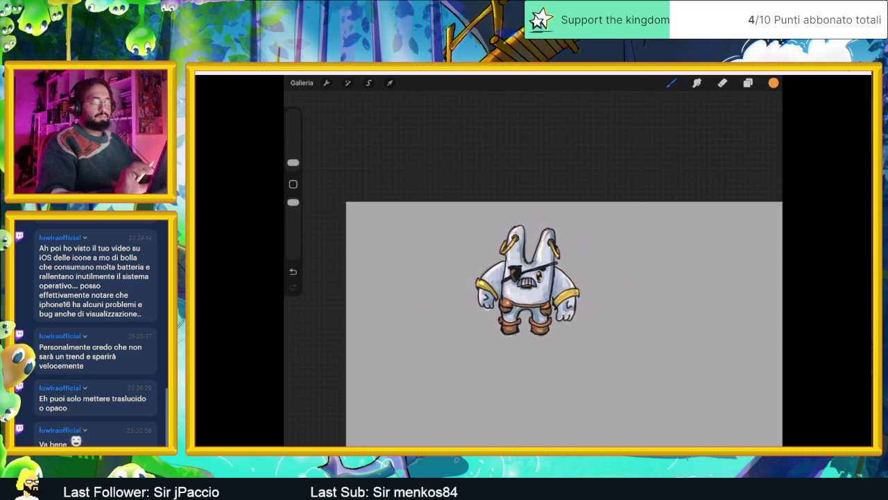
Add a new layer and place it beneath the character layer Livello 2
left_click(707, 284)
left_click(705, 310)
left_click(765, 107)
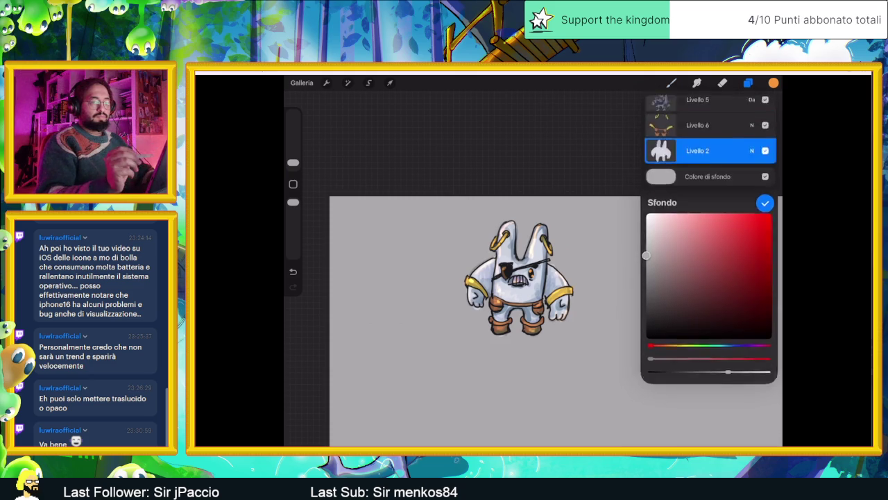
left_click(764, 107)
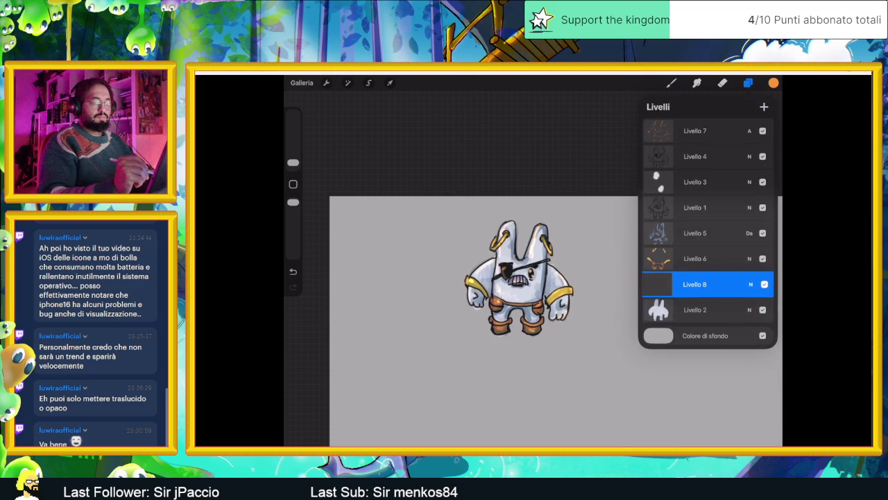
left_click_drag(707, 284, 708, 309)
Pick a lighter dark blue and airbrush a soft shadow under the character's feet
left_click(773, 83)
left_click_drag(683, 205, 668, 212)
left_click(734, 250)
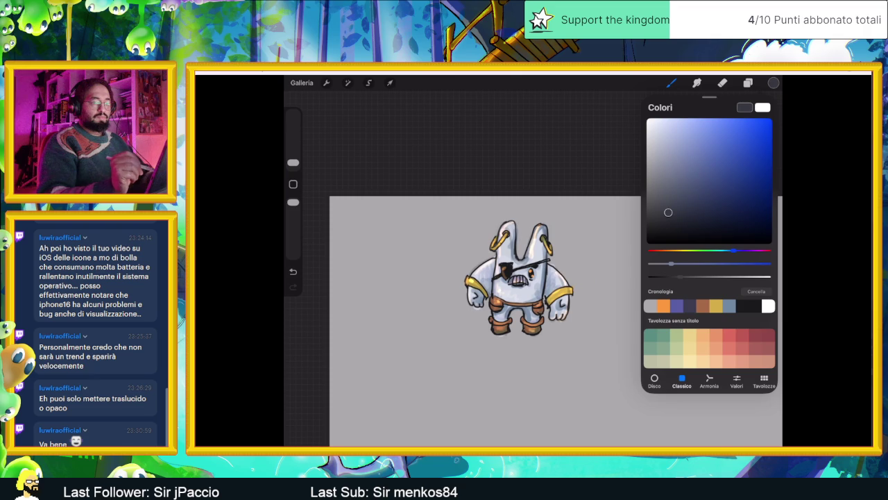
left_click_drag(668, 212, 679, 215)
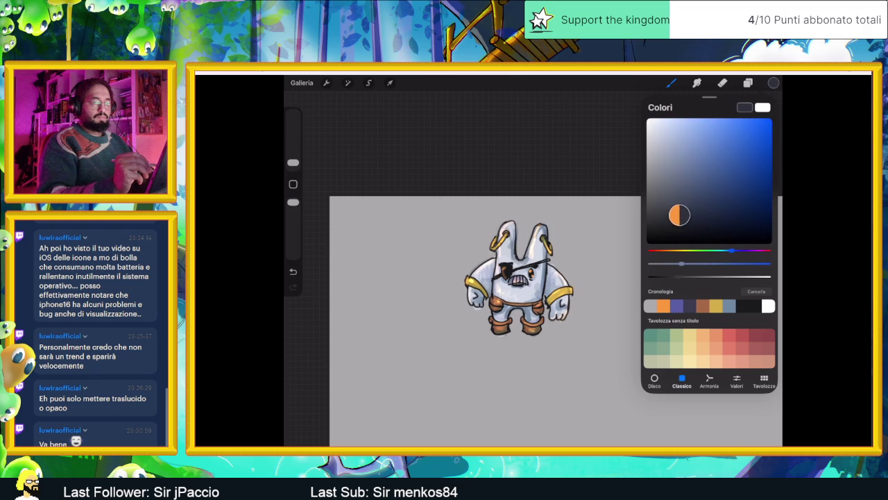
left_click(671, 82)
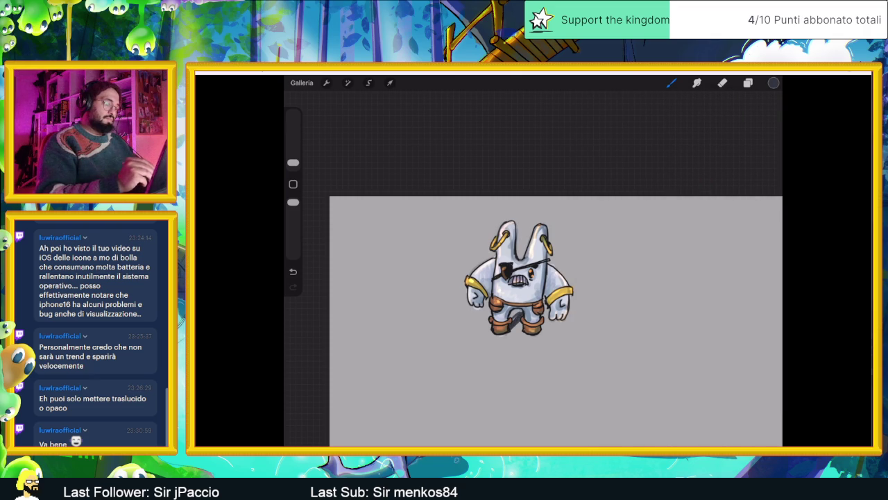
left_click_drag(293, 162, 292, 156)
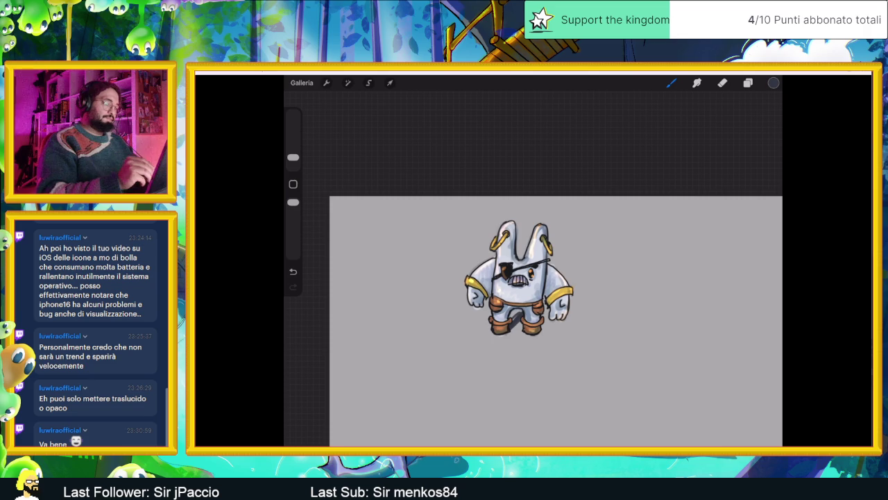
mouse_move(488, 327)
left_mouse_down()
mouse_move(497, 336)
mouse_move(545, 319)
mouse_move(582, 320)
mouse_move(540, 339)
left_mouse_up()
mouse_move(506, 326)
left_mouse_down()
mouse_move(521, 336)
mouse_move(514, 313)
left_mouse_up()
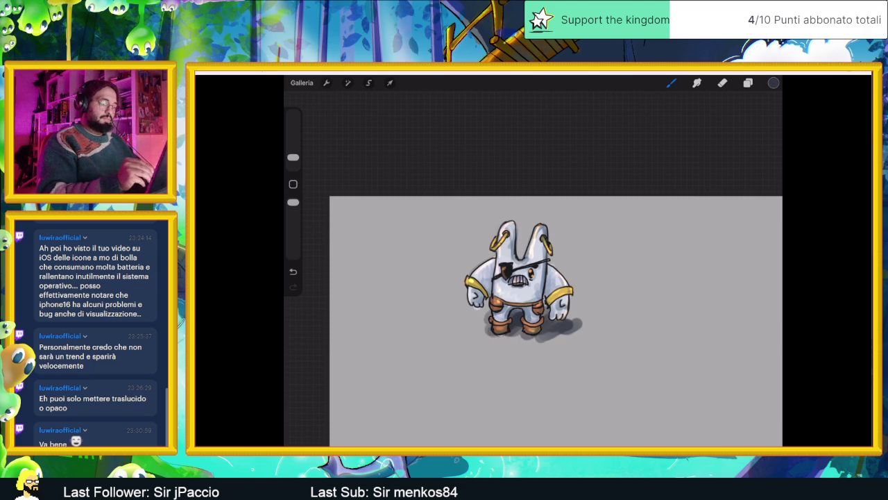
Set the shadow layer to Moltiplica (Multiply) blending at 77% opacity
left_click(748, 83)
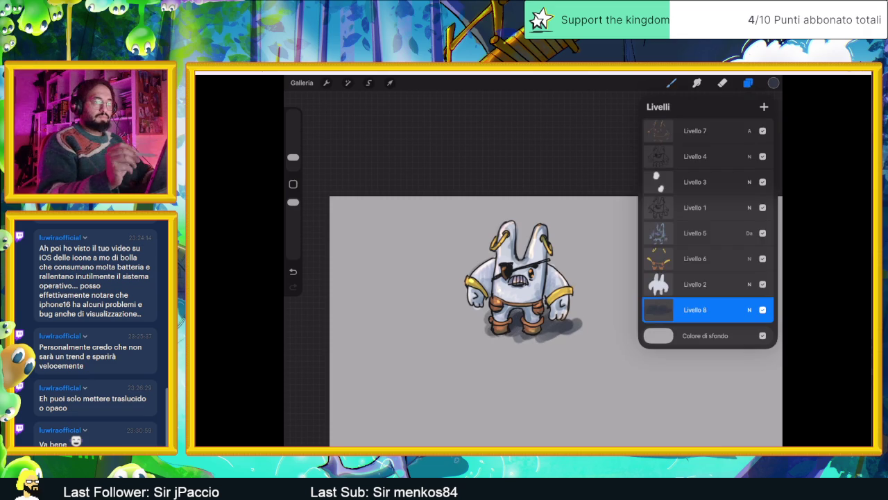
left_click(750, 309)
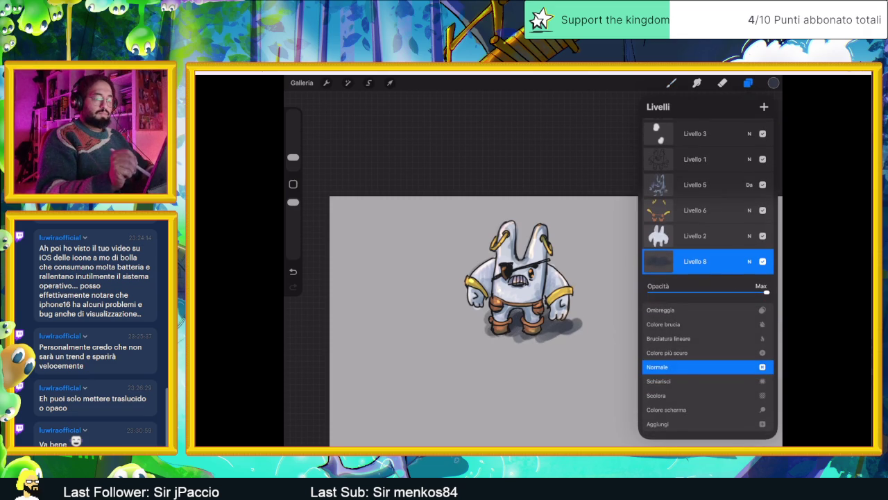
scroll(708, 389, "up", 5)
left_click(659, 367)
left_click_drag(766, 292, 726, 292)
left_click(750, 261)
left_click(486, 388)
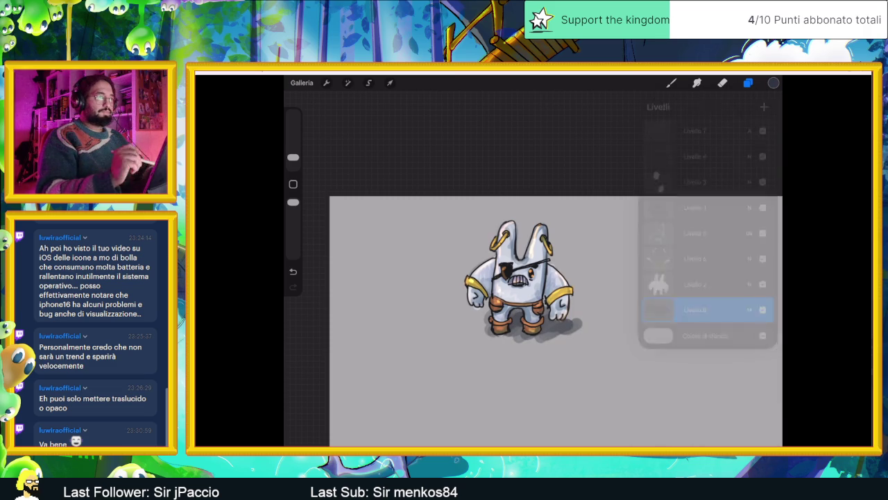
Select the top layer Livello 7
scroll(546, 326, "up", 2)
scroll(533, 325, "up", 2)
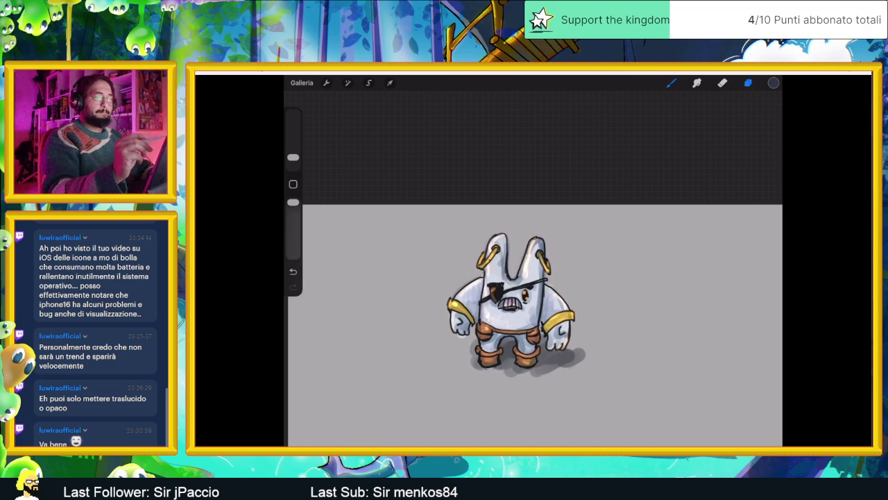
left_click(748, 82)
left_click(695, 130)
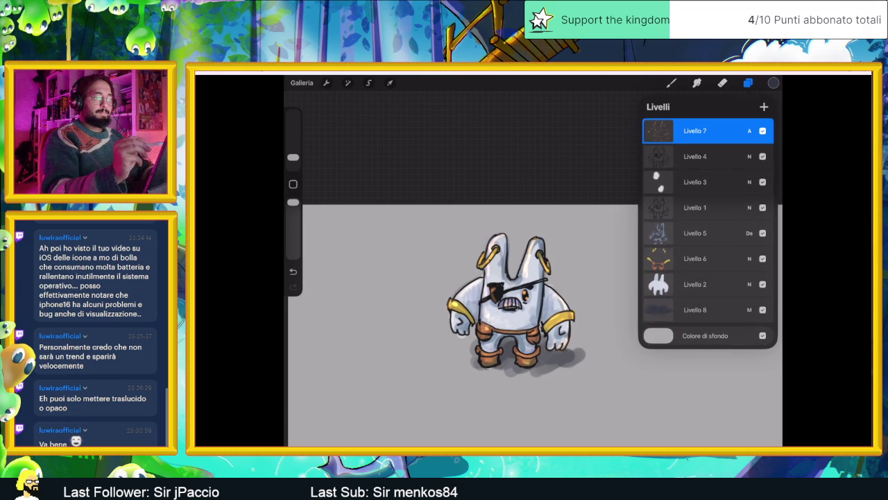
Add a new top layer set to Multiply blending and pick a dark shading colour
left_click(763, 107)
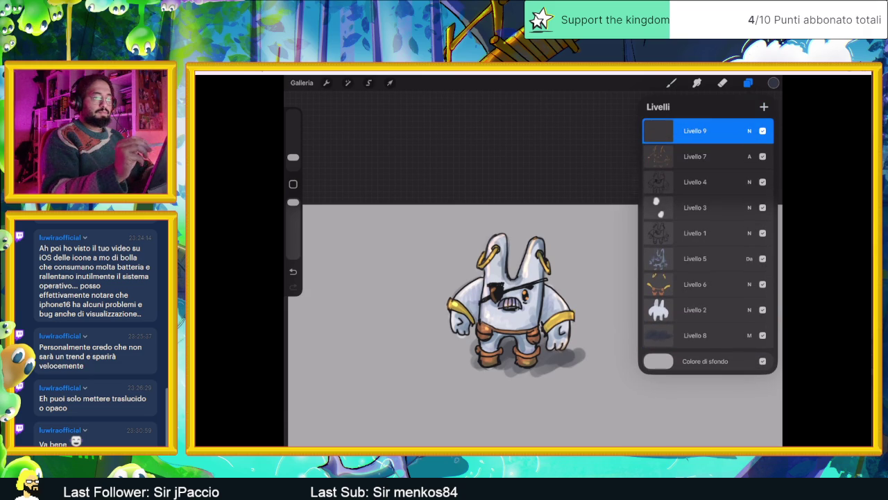
left_click(658, 130)
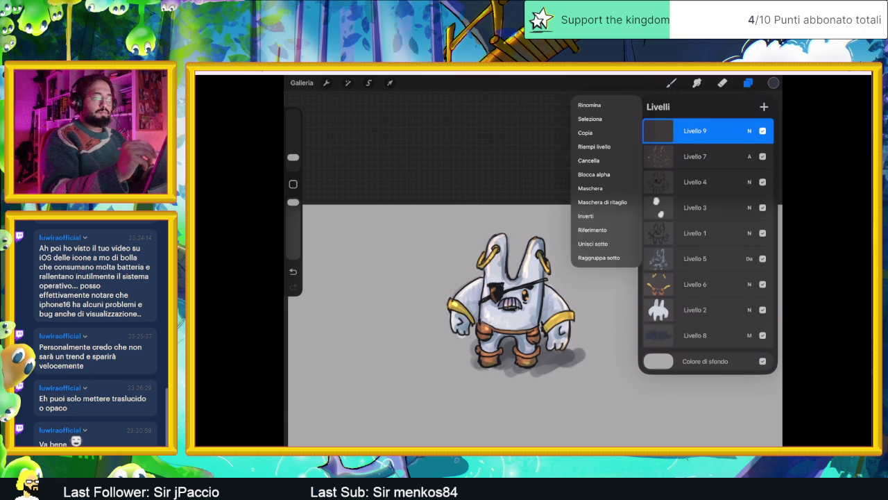
left_click(658, 131)
left_click(750, 130)
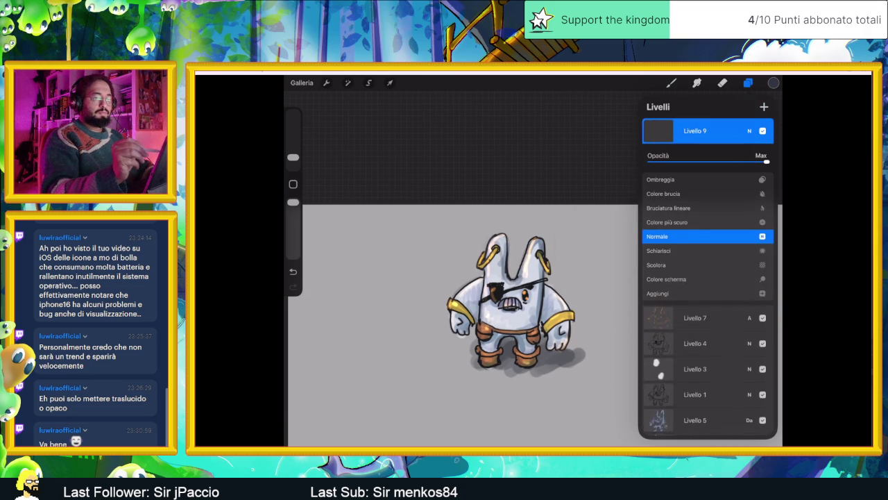
scroll(707, 264, "up", 3)
left_click(749, 130)
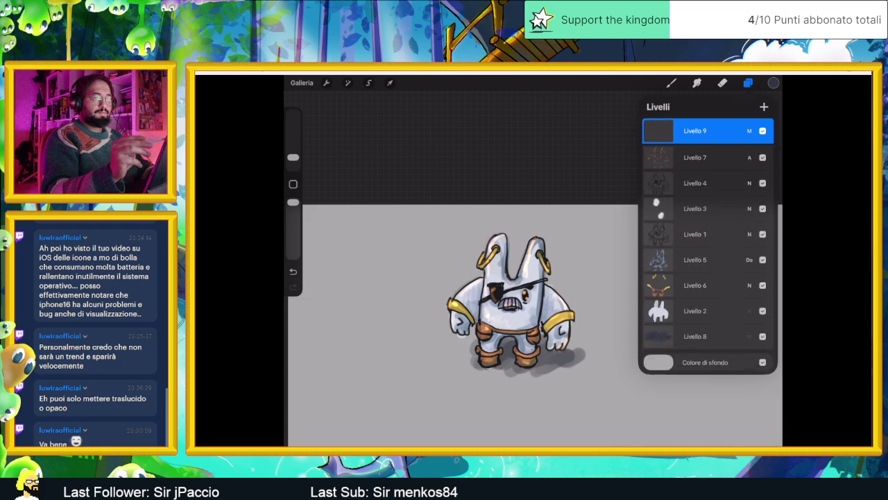
left_click(773, 83)
left_click(709, 199)
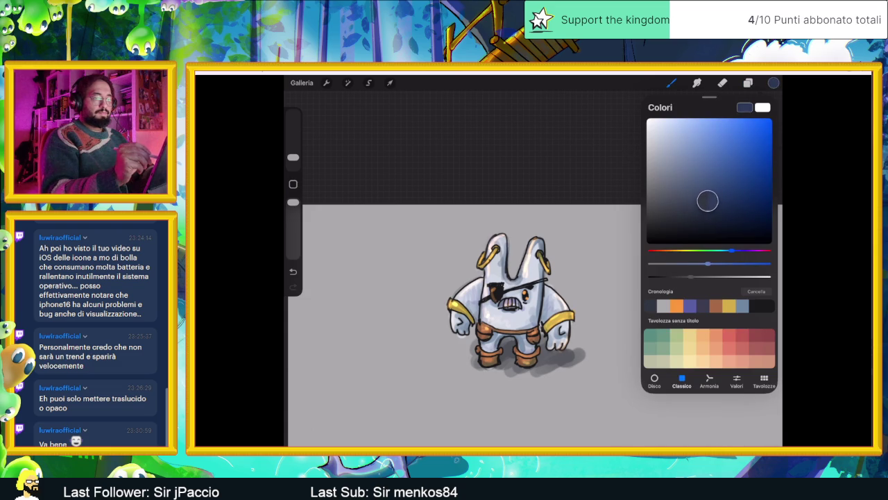
left_click(773, 83)
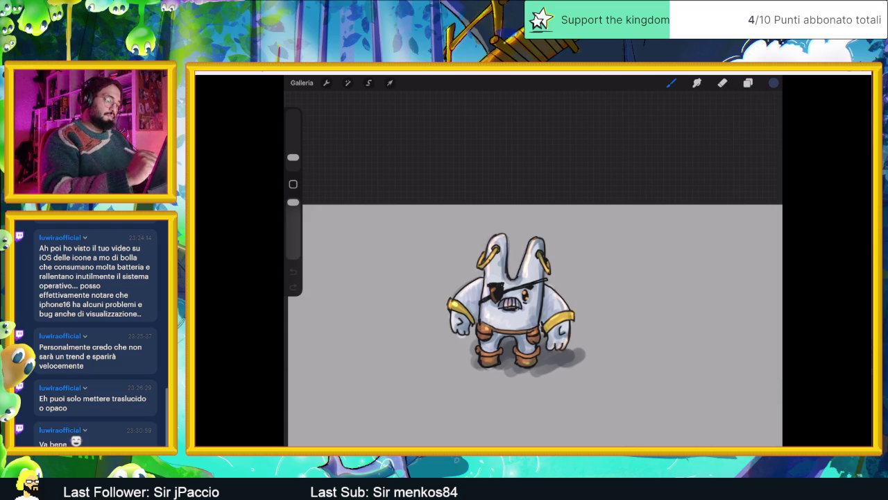
Paint faint dark shading on the right arm, belly, legs, left shoulder and both ears
mouse_move(548, 302)
left_mouse_down()
mouse_move(551, 324)
mouse_move(530, 329)
left_mouse_up()
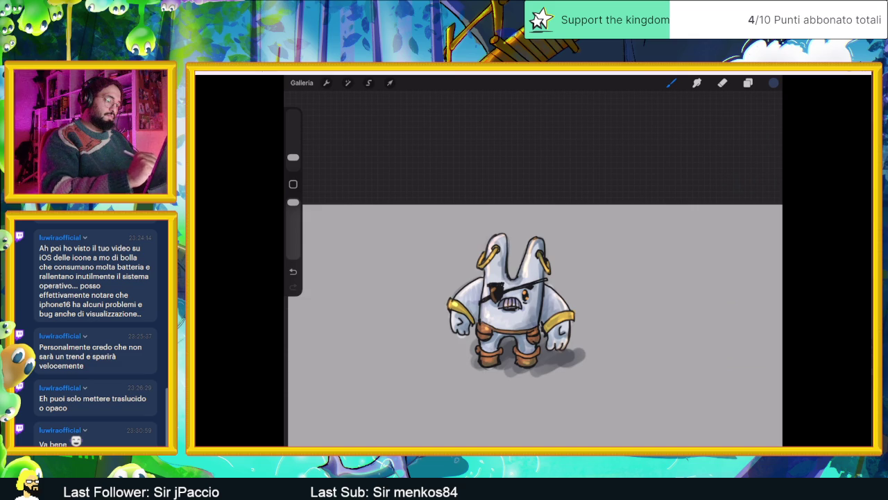
left_click_drag(526, 339, 522, 347)
left_click_drag(522, 324, 477, 319)
left_click_drag(481, 282, 473, 310)
mouse_move(504, 235)
left_mouse_down()
mouse_move(497, 289)
mouse_move(505, 286)
left_mouse_up()
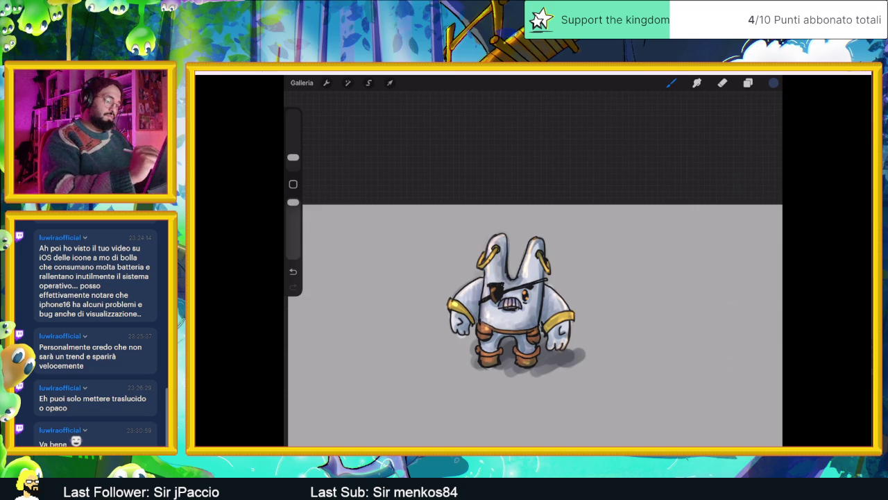
left_click_drag(543, 239, 535, 328)
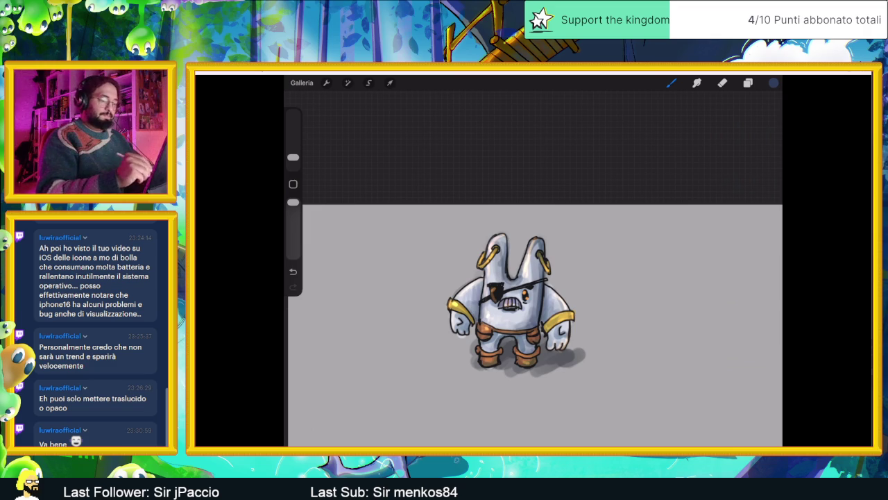
scroll(534, 326, "down", 3)
scroll(534, 326, "up", 2)
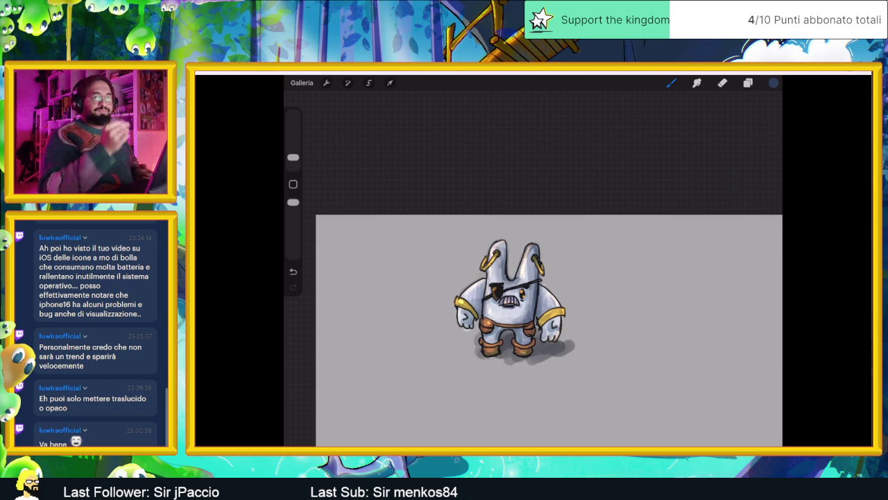
left_click(302, 83)
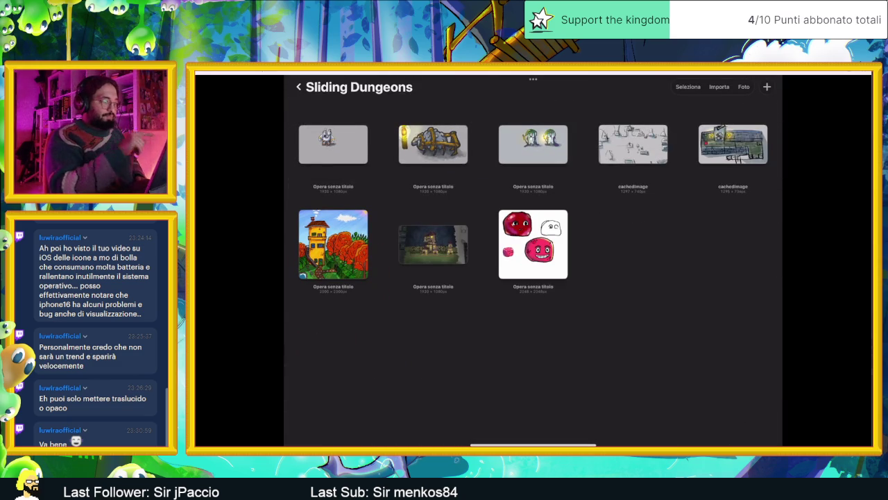
left_click(533, 144)
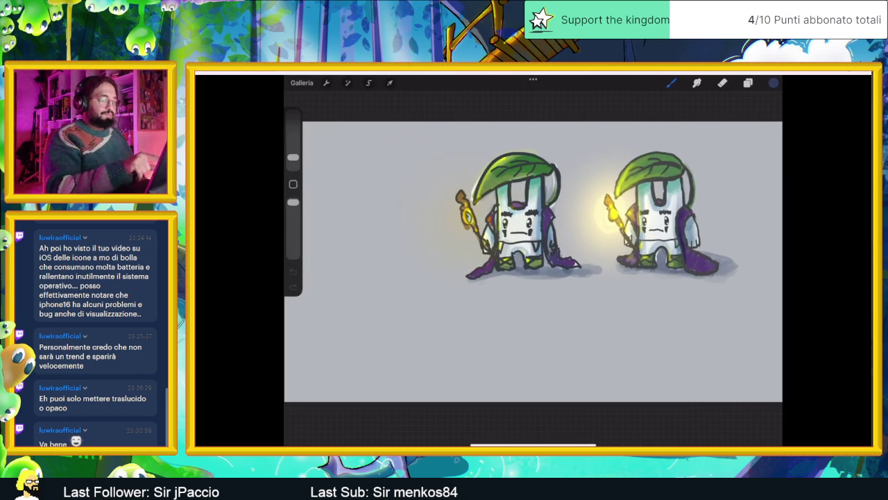
left_click(301, 82)
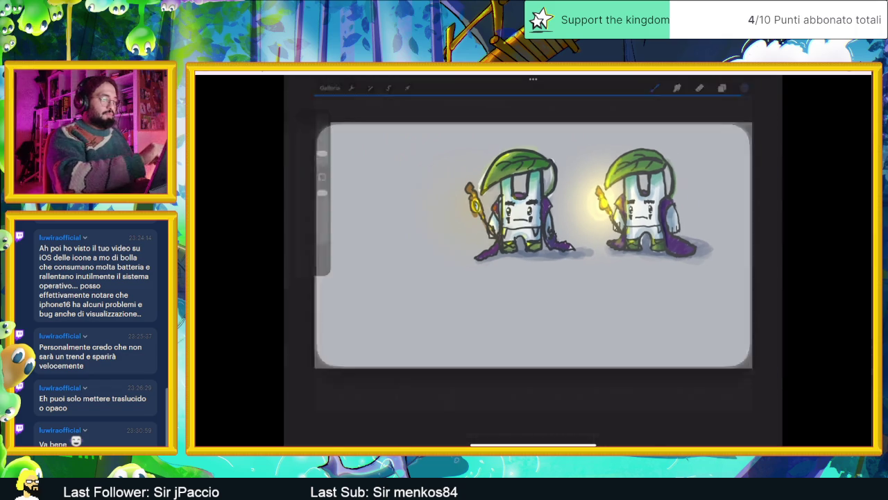
left_click(332, 143)
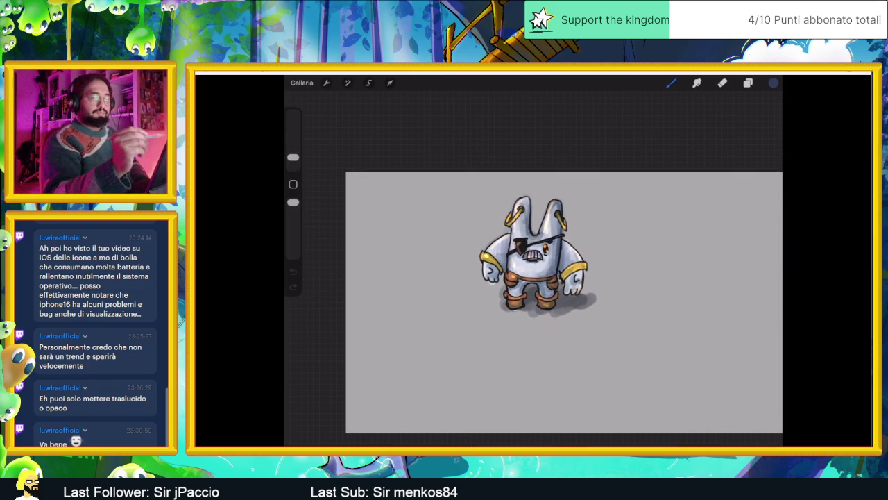
left_click(748, 83)
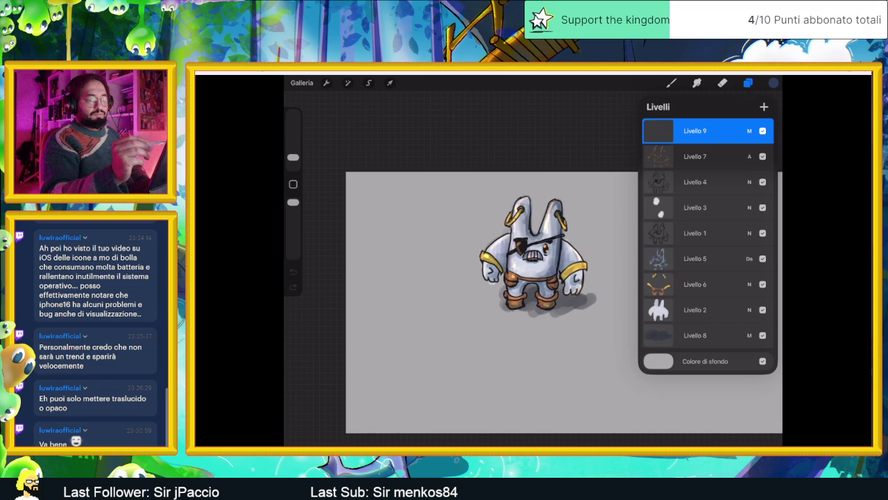
On a new top layer, paint a soft bright-yellow glow at the upper left with the soft airbrush
left_click(764, 106)
left_click(773, 82)
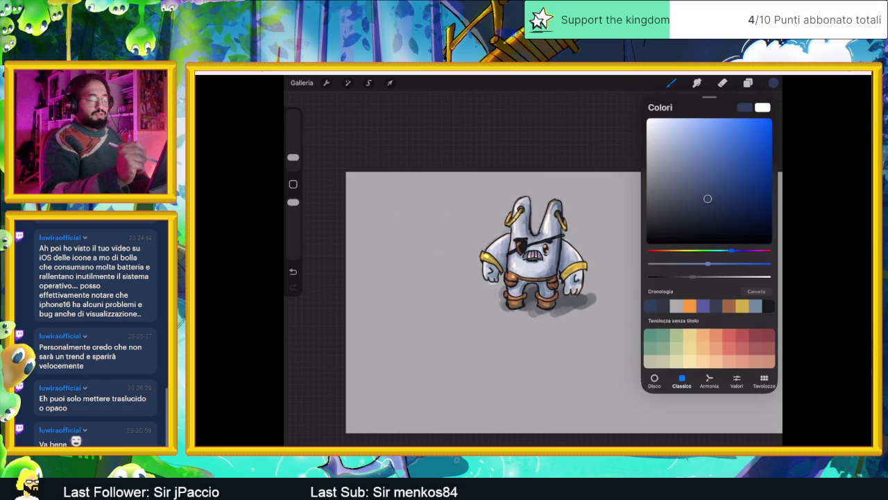
left_click_drag(746, 251, 685, 250)
left_click_drag(707, 199, 767, 122)
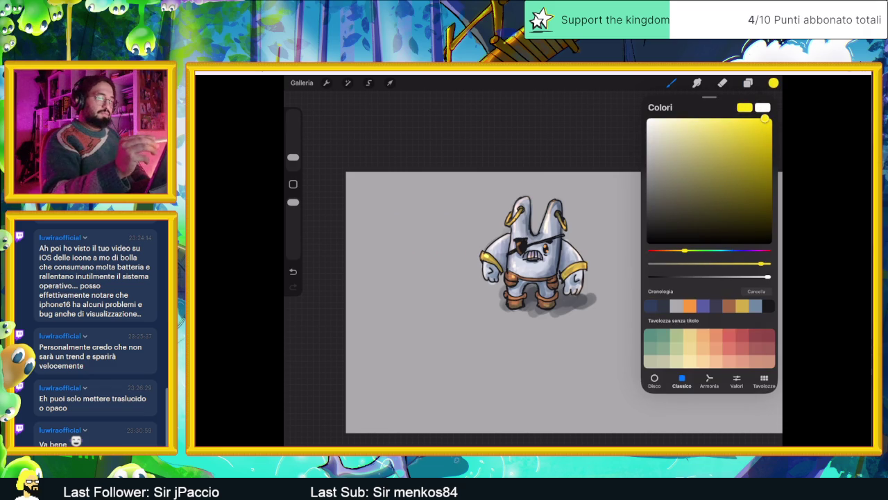
left_click(774, 83)
left_click(671, 83)
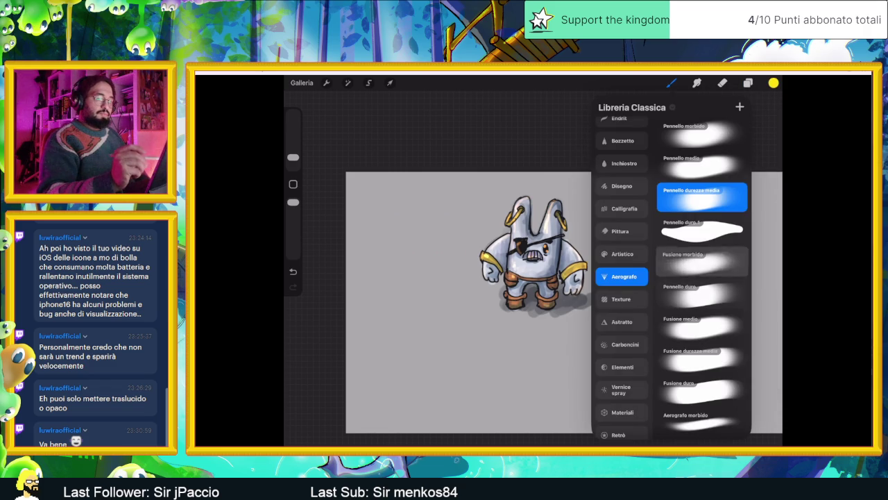
left_click(703, 134)
left_click_drag(447, 219, 469, 226)
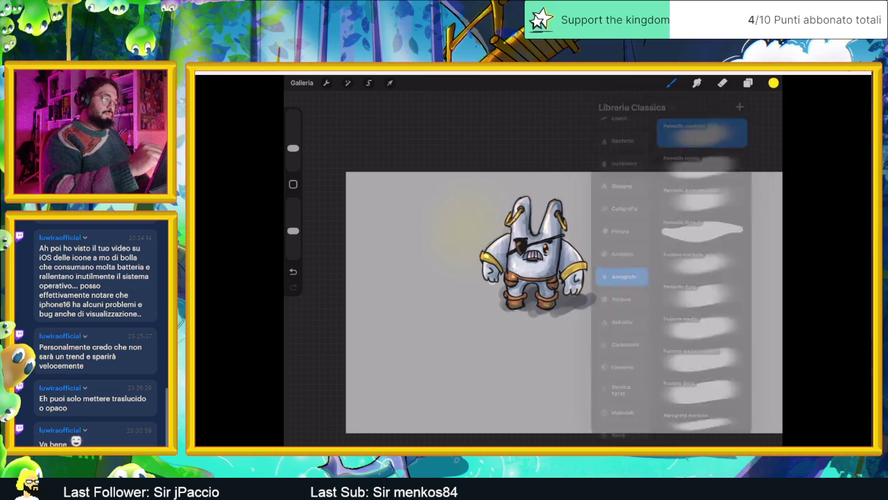
Lower the opacity of the glow layer
left_click(748, 83)
left_click(663, 236)
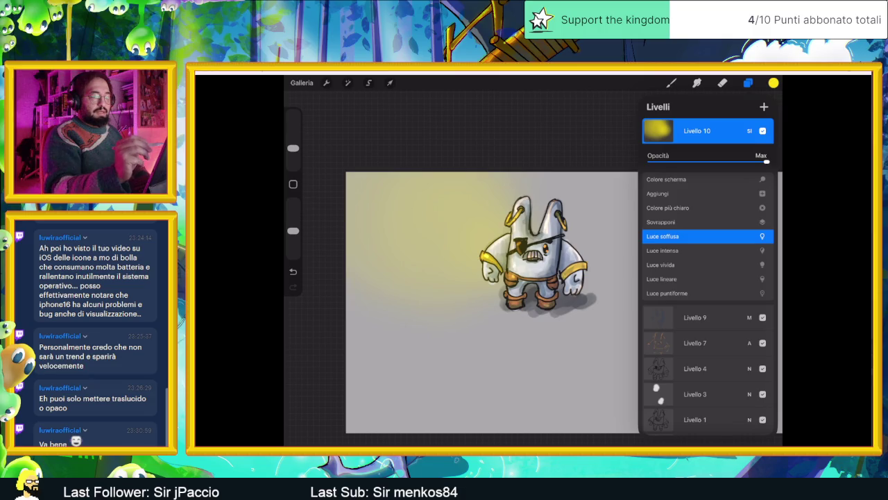
left_click_drag(766, 161, 725, 161)
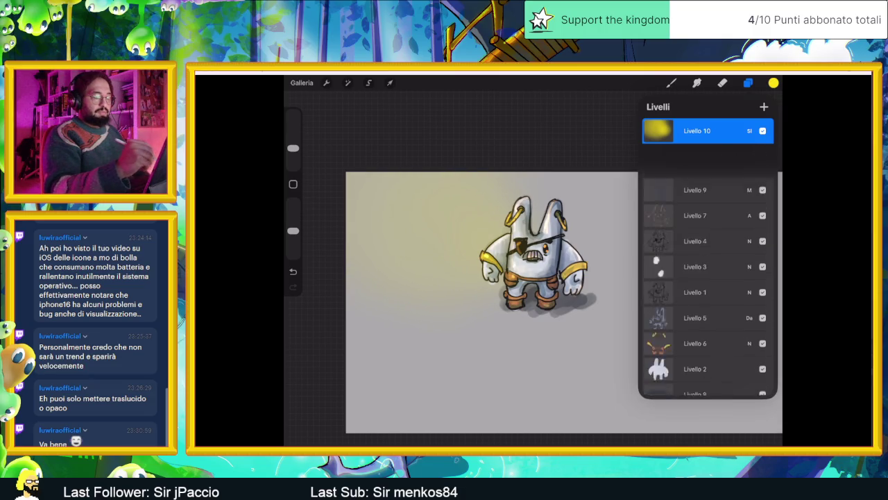
left_click(749, 131)
left_click(748, 82)
Switch to blue and spread soft shading around the character's right side and top
left_click(773, 82)
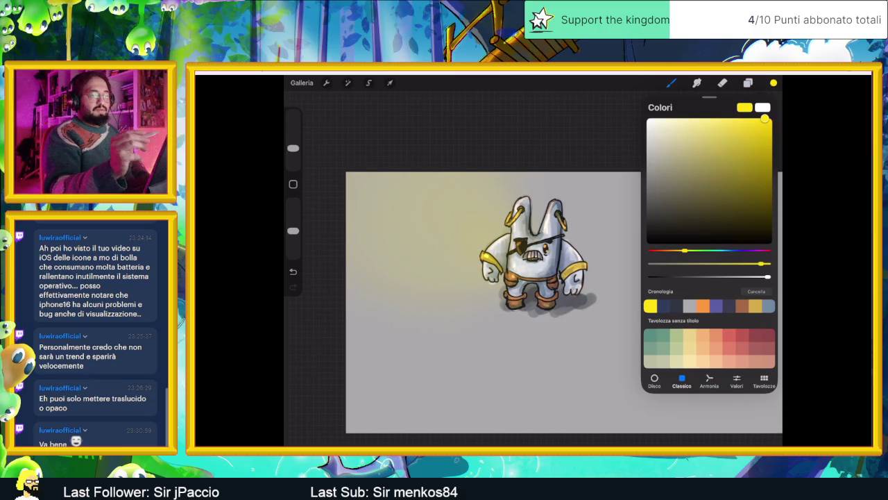
mouse_move(669, 250)
left_mouse_down()
mouse_move(727, 250)
mouse_move(631, 367)
left_mouse_up()
left_click(774, 82)
left_click_drag(735, 222, 582, 334)
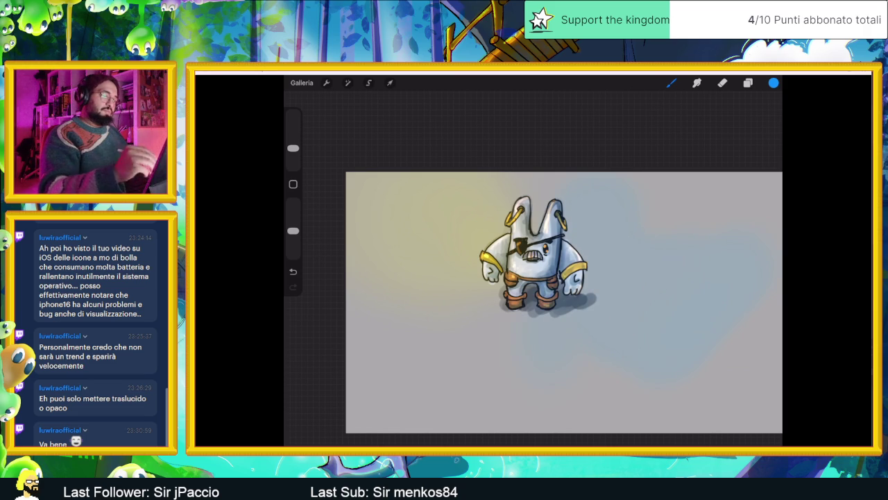
left_click_drag(693, 188, 569, 389)
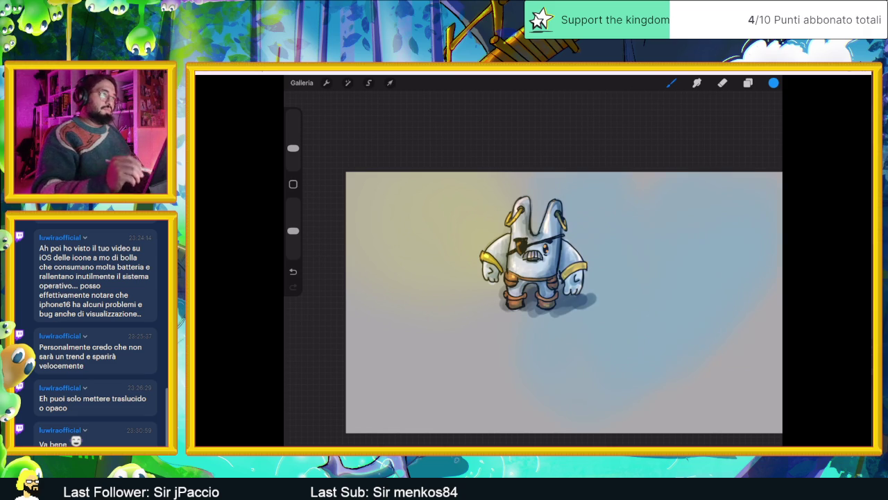
Try Overlay, Lighter Color, Add and Screen blend modes on glow layer Livello 10
left_click(748, 83)
left_click(750, 130)
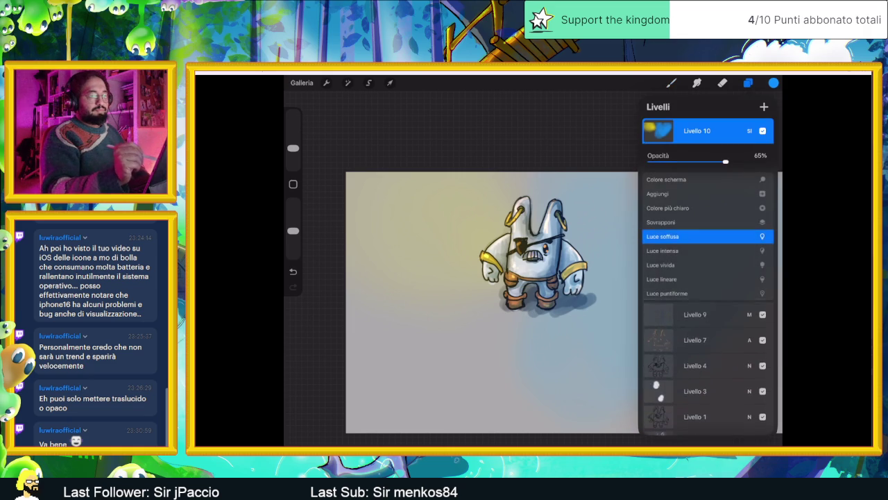
scroll(708, 264, "up", 1)
left_click(661, 236)
left_click(668, 222)
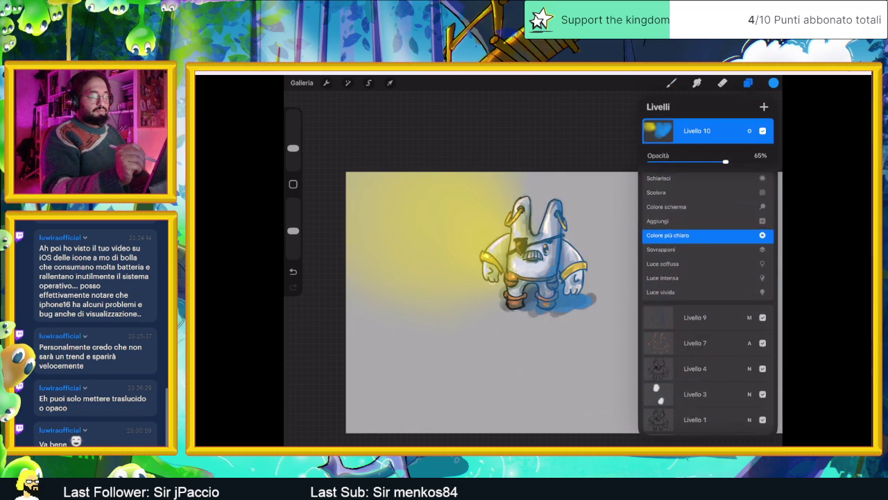
left_click(658, 222)
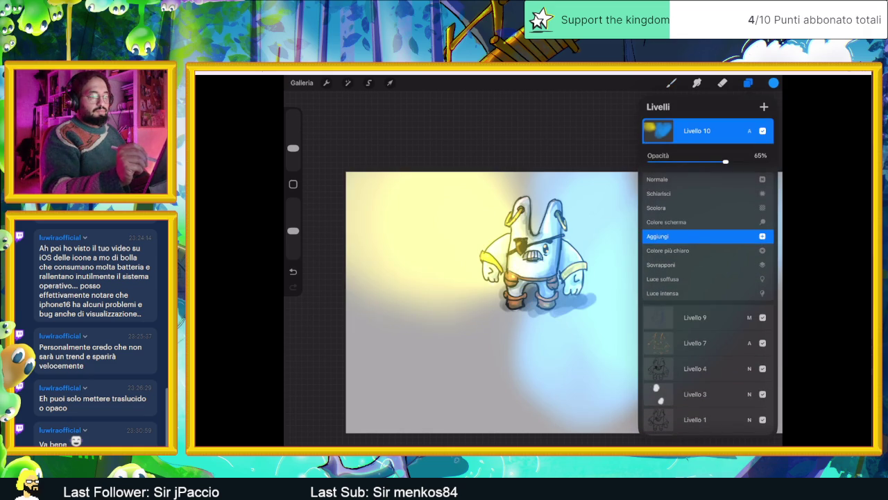
left_click(667, 222)
Drop the opacity and settle the glow layer on Soft Light at 34%
mouse_move(726, 161)
left_mouse_down()
mouse_move(764, 161)
mouse_move(682, 161)
left_mouse_up()
left_click(658, 251)
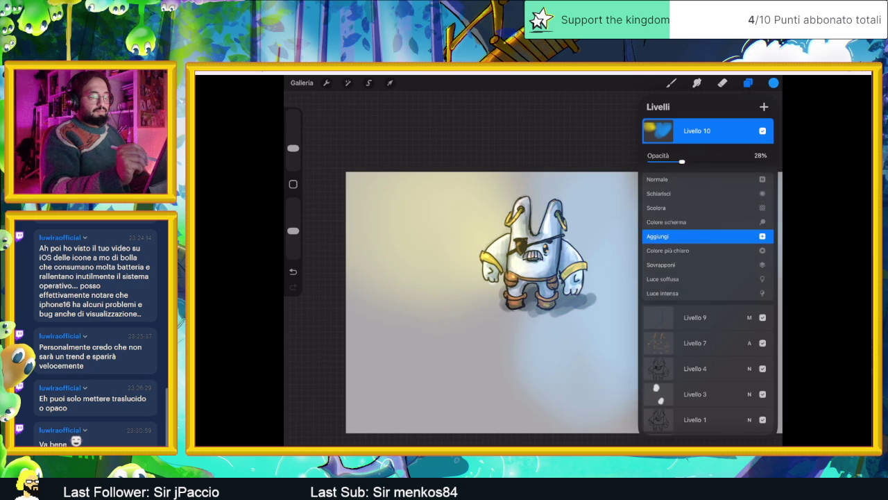
left_click(663, 251)
left_click(663, 250)
left_click(662, 251)
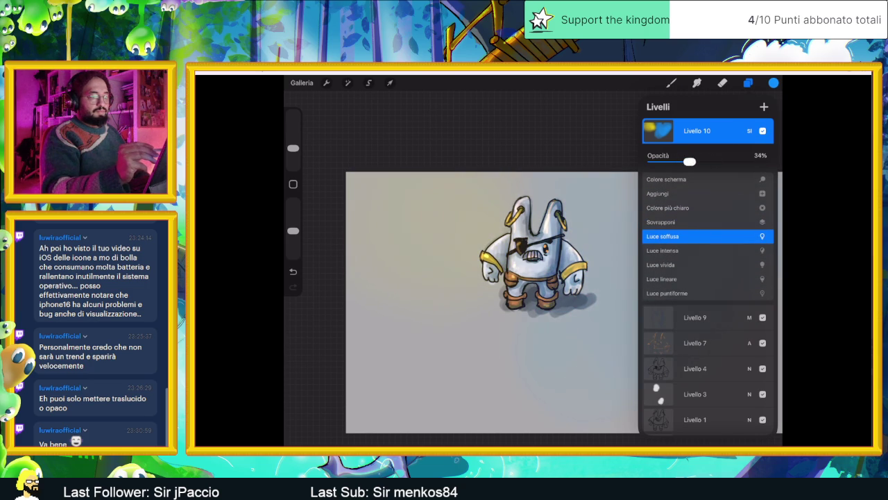
left_click(750, 130)
left_click(748, 82)
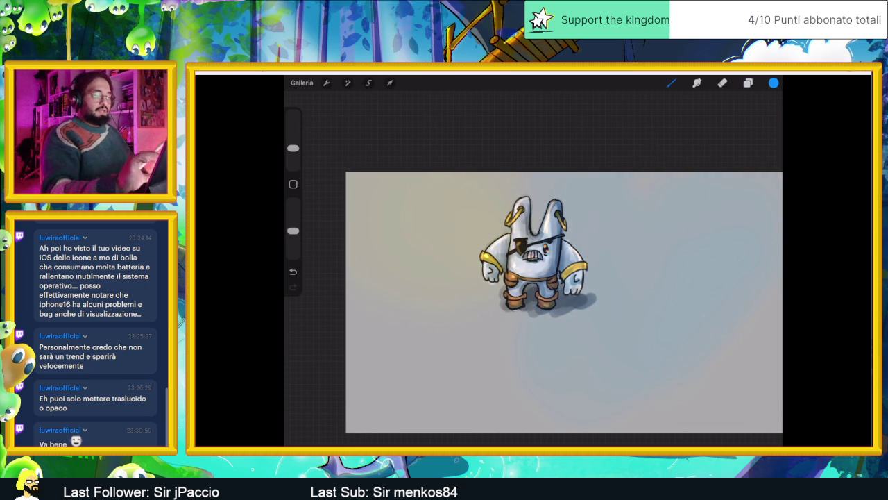
Zoom in on the character and add a new layer on top
scroll(564, 302, "down", 3)
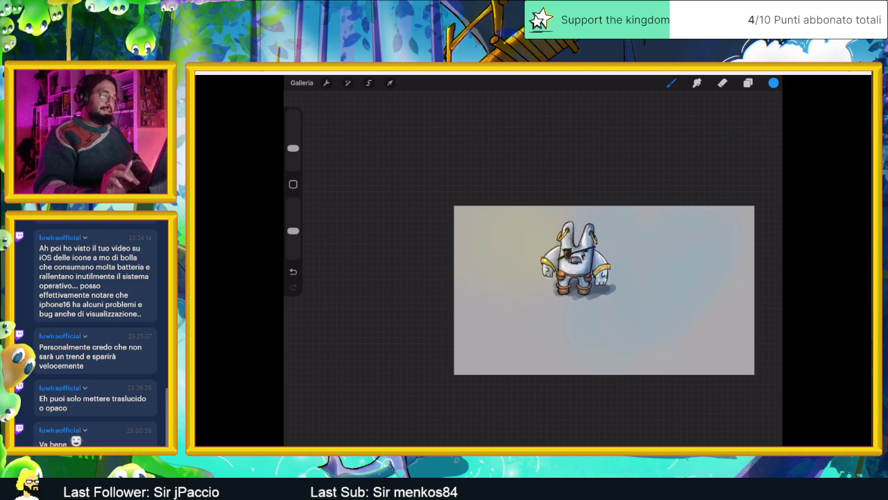
scroll(576, 260, "up", 5)
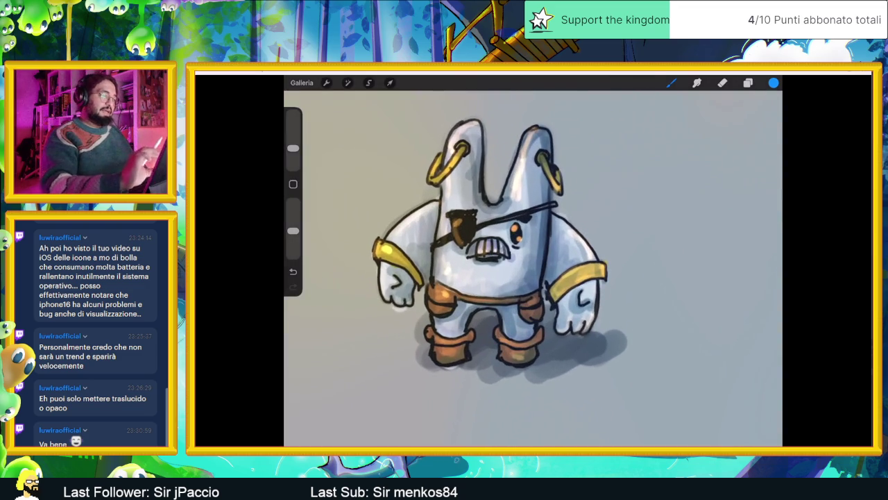
scroll(499, 257, "up", 2)
left_click(671, 83)
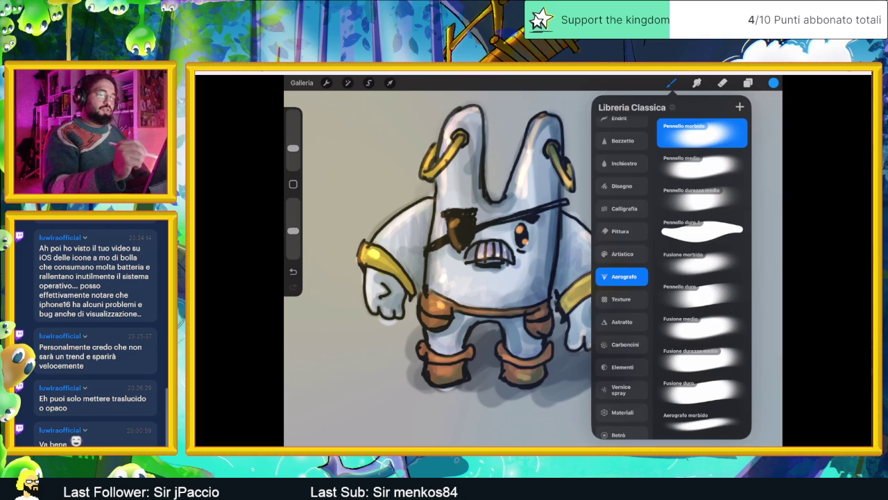
left_click(748, 83)
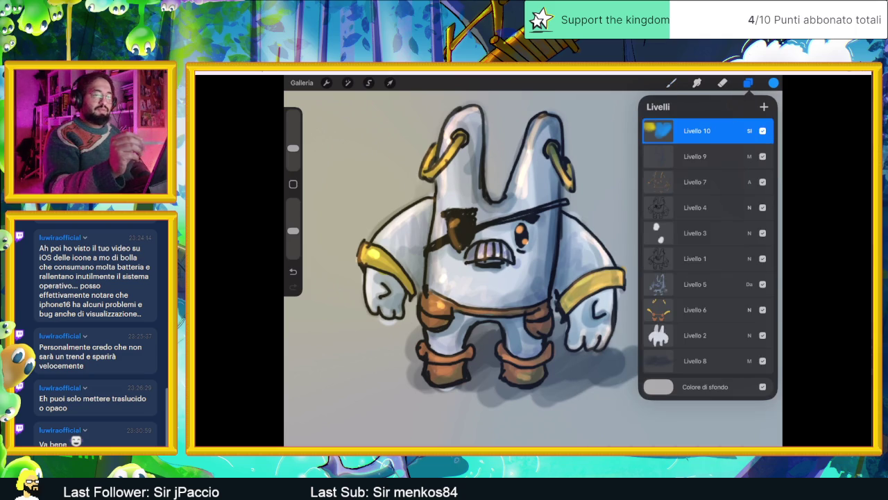
left_click(764, 106)
Load a pale sky-blue colour and the Sketching Matita 6B pencil
left_click(773, 83)
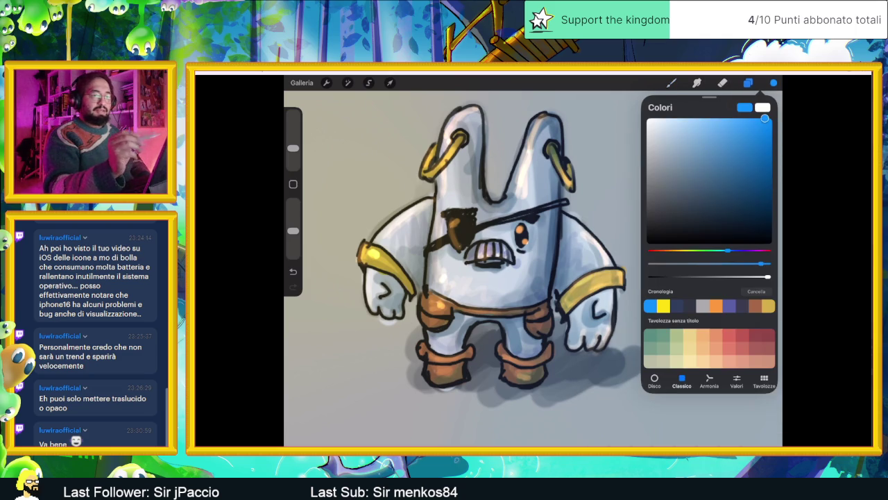
mouse_move(690, 119)
left_mouse_down()
mouse_move(680, 120)
mouse_move(701, 119)
left_mouse_up()
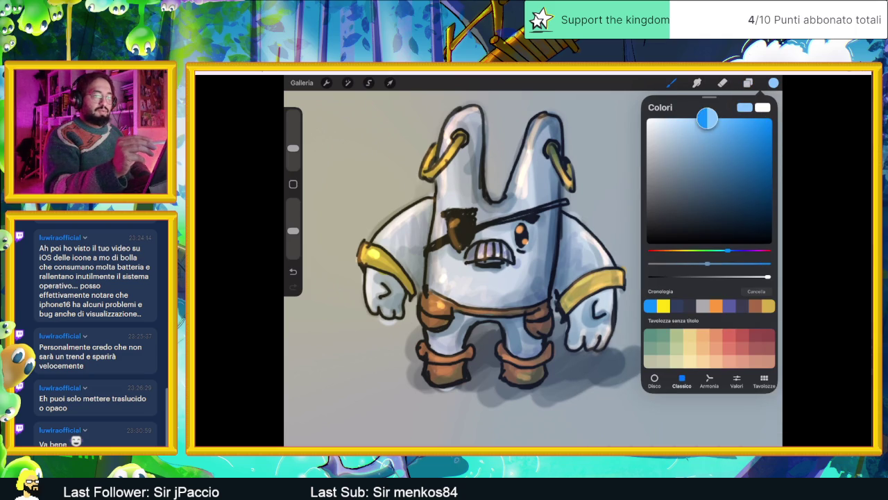
left_click(671, 83)
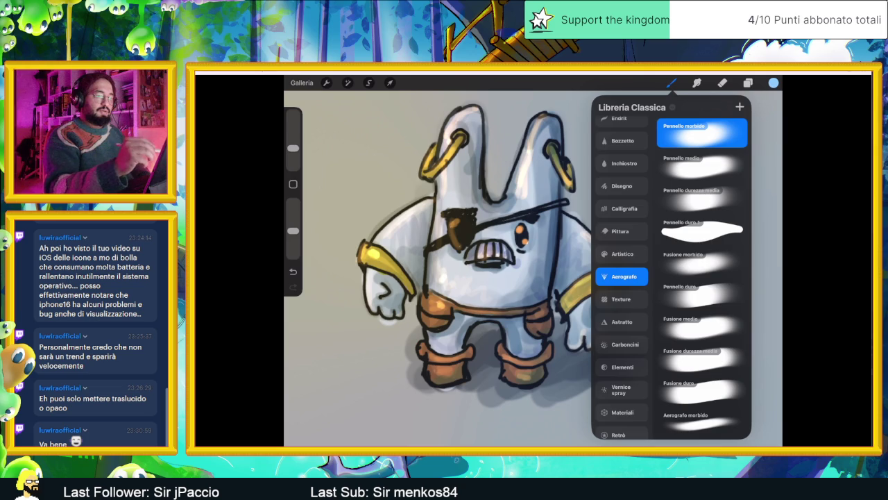
scroll(621, 278, "up", 2)
left_click(622, 198)
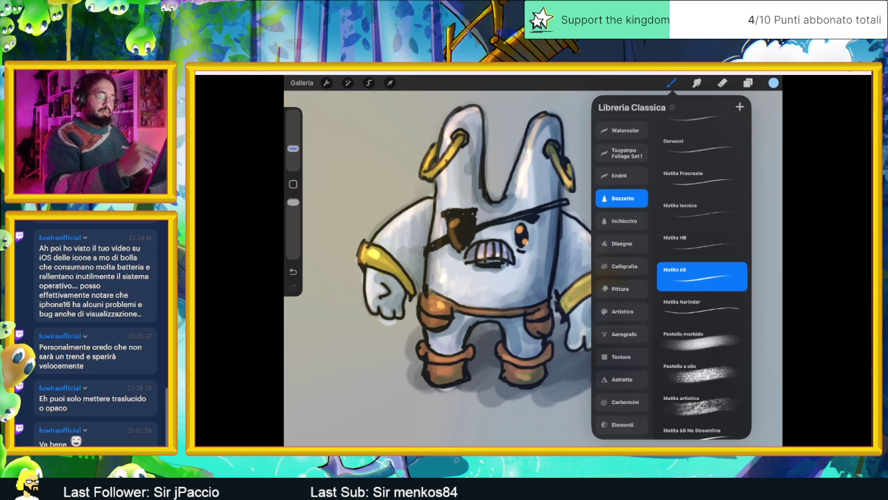
scroll(587, 270, "up", 3)
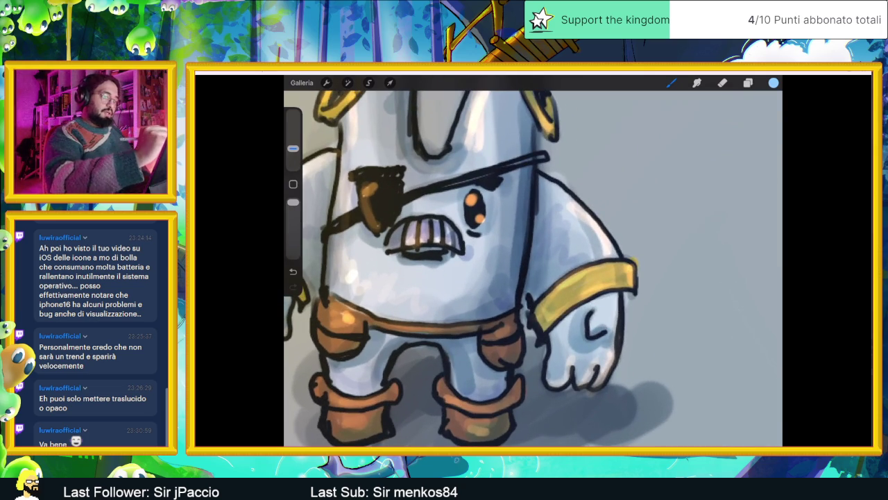
Paint pale-blue highlights along the yellow armband, switching to a paler blue midway
scroll(479, 261, "up", 2)
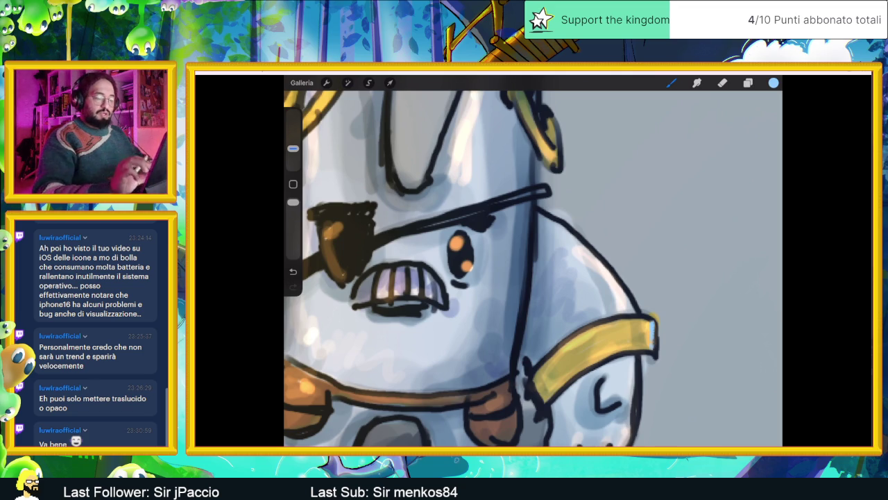
scroll(533, 261, "down", 3)
scroll(533, 261, "up", 3)
mouse_move(643, 254)
left_mouse_down()
mouse_move(611, 283)
mouse_move(632, 263)
left_mouse_up()
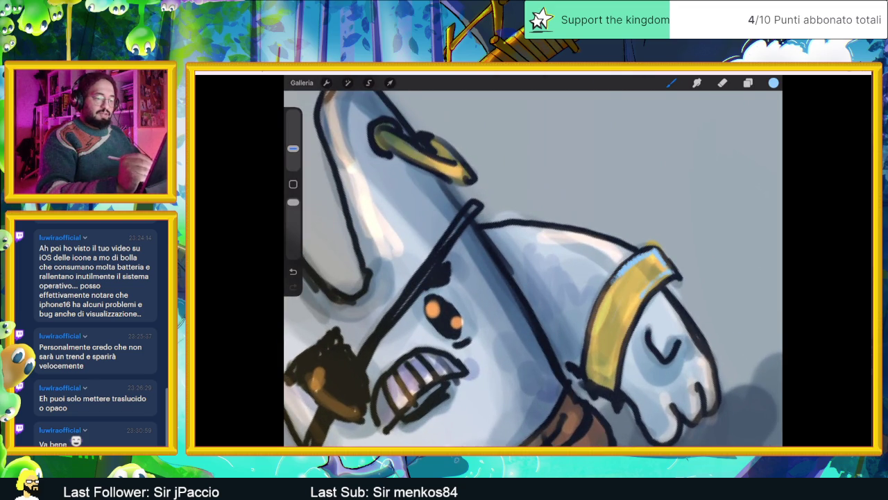
left_click(773, 82)
left_click_drag(694, 128, 686, 119)
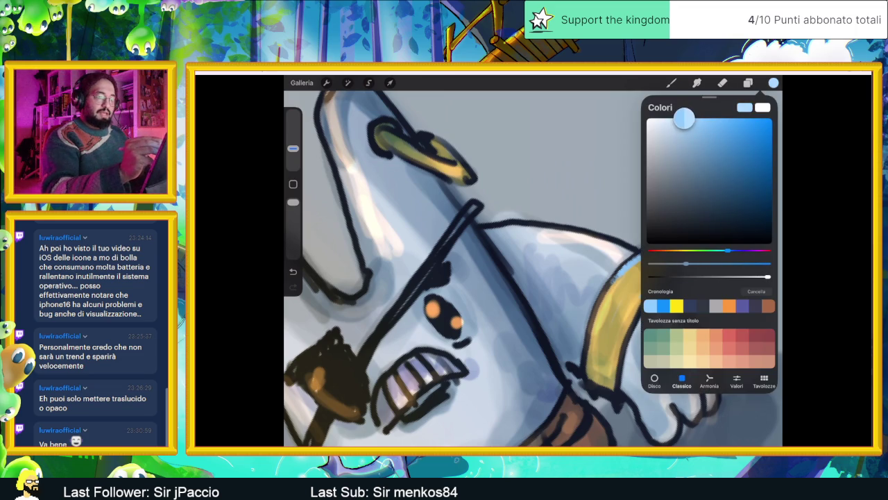
left_click(671, 82)
left_click_drag(631, 260, 650, 250)
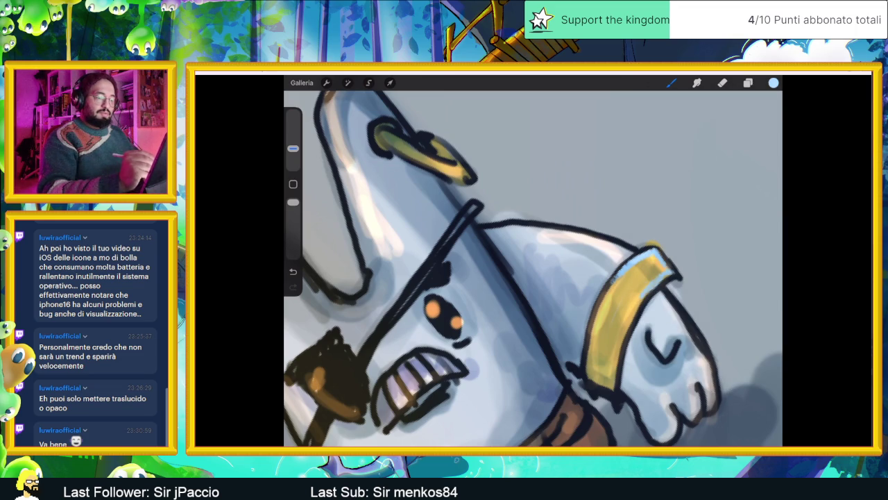
left_click_drag(645, 295, 663, 272)
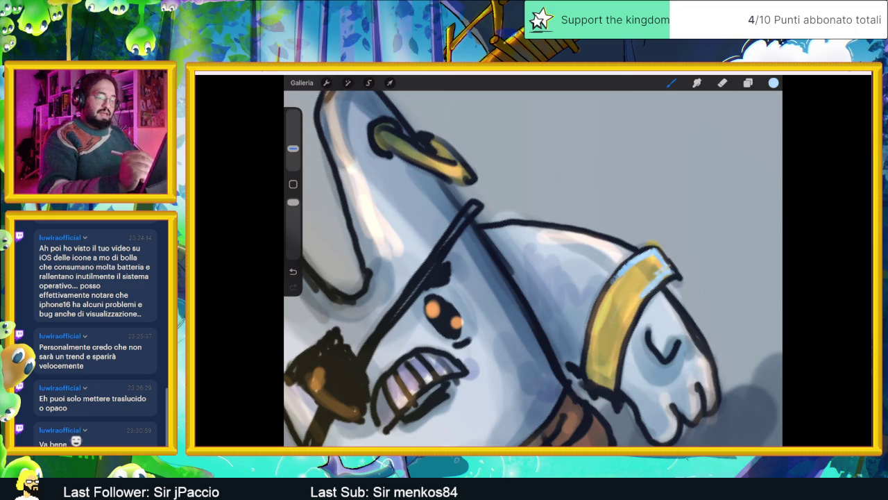
left_click_drag(610, 290, 649, 251)
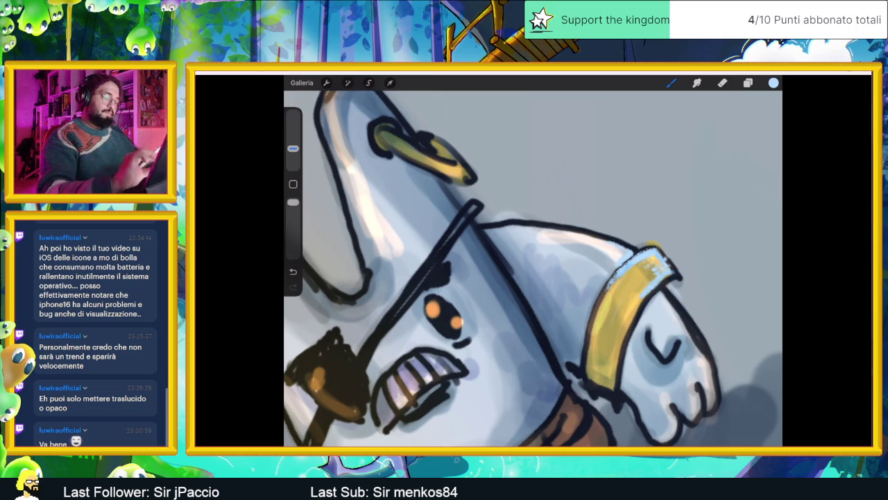
Add rim highlights along the hand's right edge, the right side of the head and the right ear
scroll(533, 262, "down", 5)
scroll(533, 262, "up", 5)
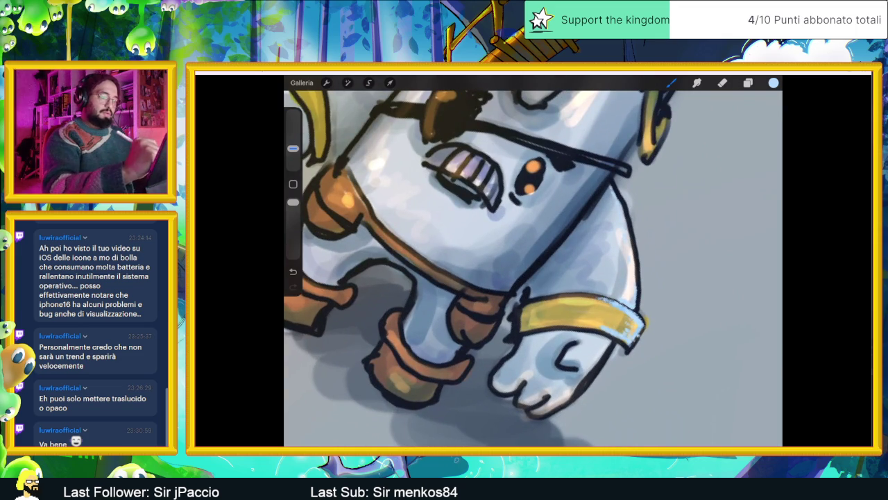
scroll(533, 263, "down", 5)
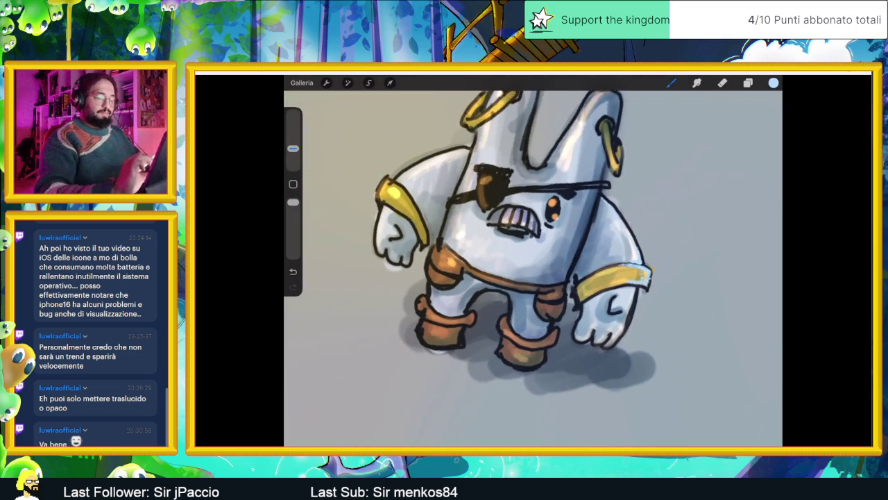
scroll(533, 263, "up", 3)
left_click_drag(635, 281, 624, 327)
left_click_drag(630, 297, 618, 343)
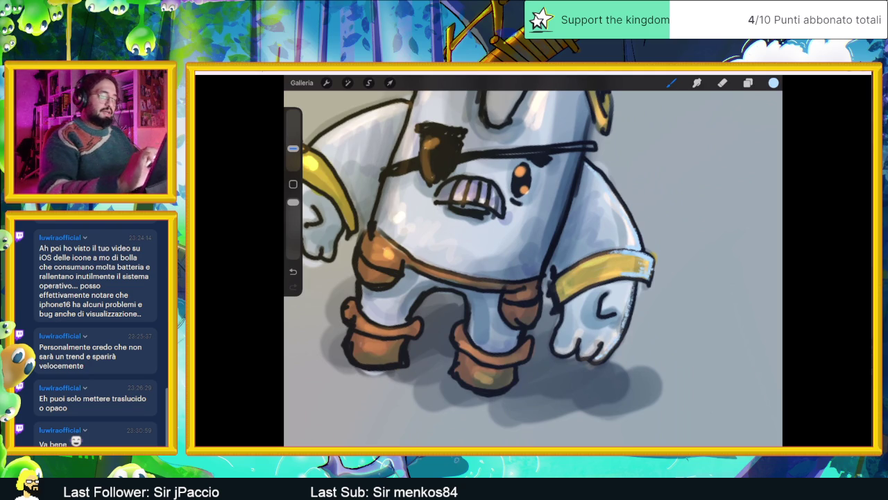
scroll(479, 260, "left", 1)
scroll(533, 268, "up", 3)
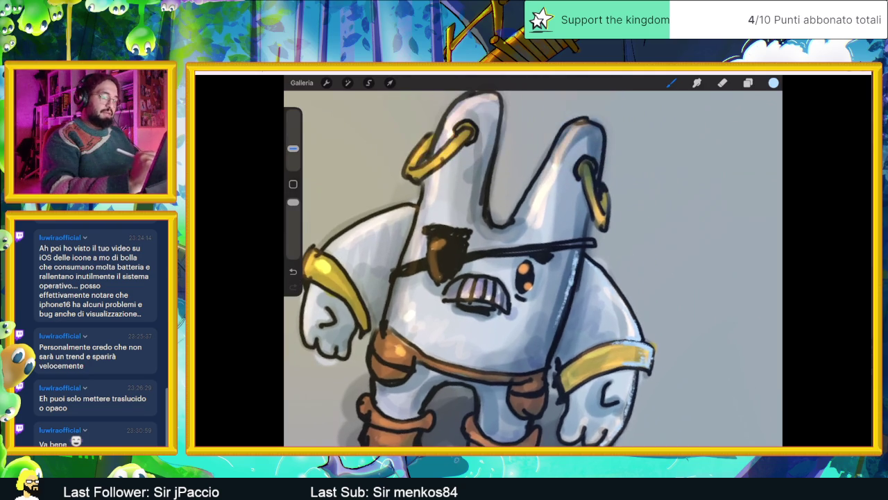
left_click_drag(575, 258, 580, 211)
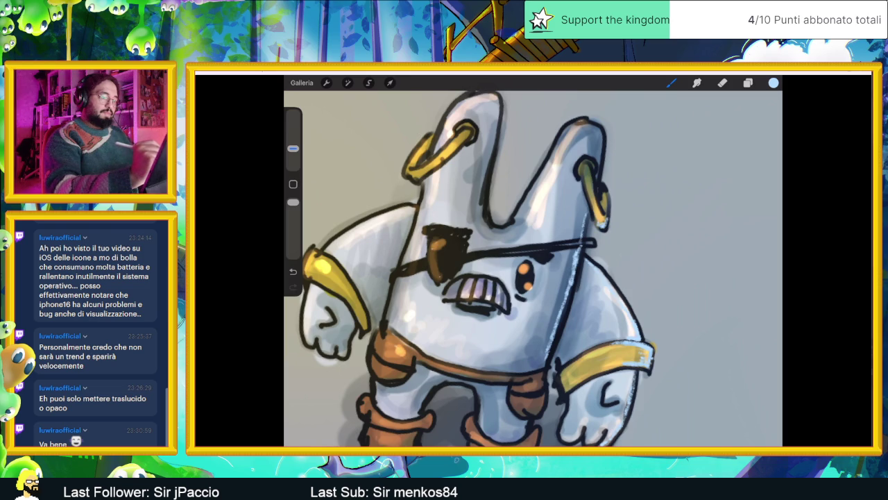
left_click_drag(600, 153, 597, 126)
left_click_drag(601, 169, 596, 125)
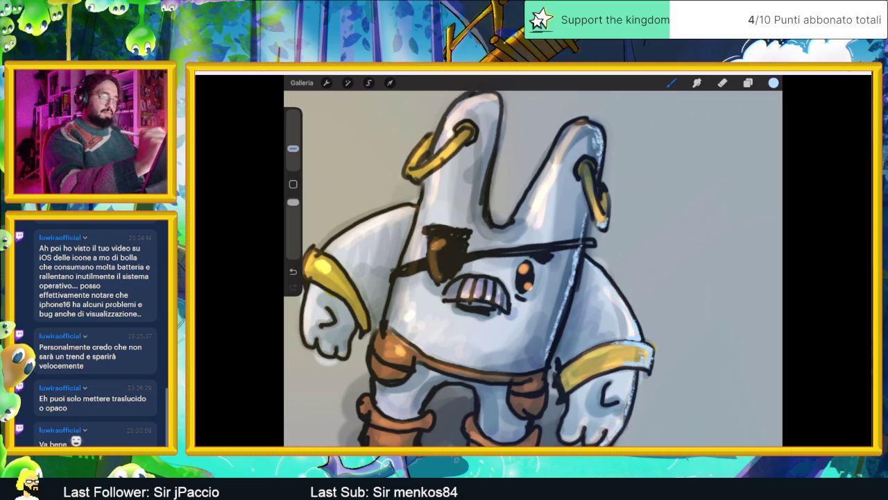
scroll(486, 269, "up", 1)
Dab bright touches along the right side, the right leg edge and the right boot edges
scroll(496, 268, "up", 2)
scroll(533, 269, "down", 2)
scroll(533, 269, "up", 2)
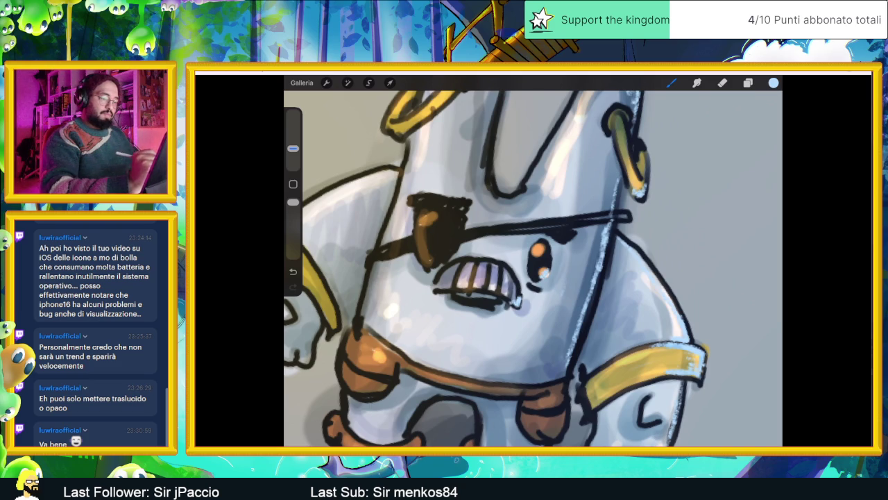
left_click_drag(576, 301, 566, 327)
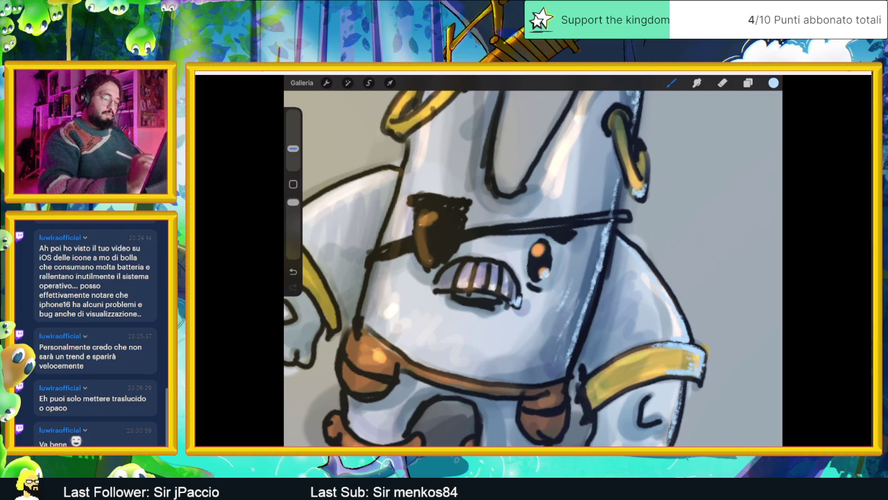
left_click_drag(559, 358, 560, 370)
left_click_drag(590, 268, 584, 299)
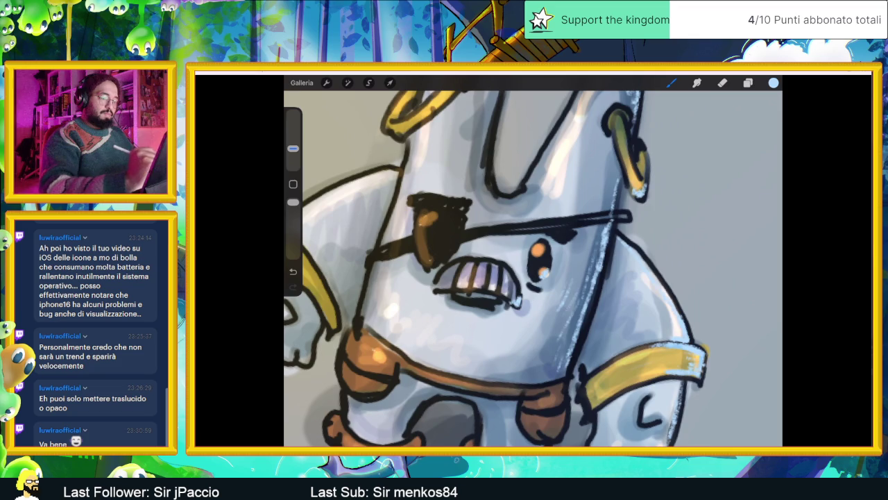
scroll(533, 263, "down", 5)
scroll(533, 264, "up", 3)
scroll(533, 263, "up", 2)
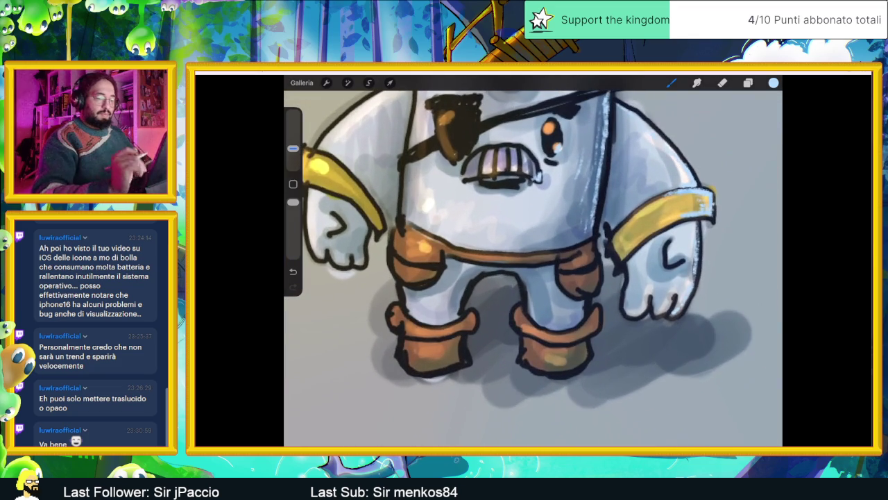
scroll(533, 264, "down", 1)
left_click_drag(592, 296, 589, 280)
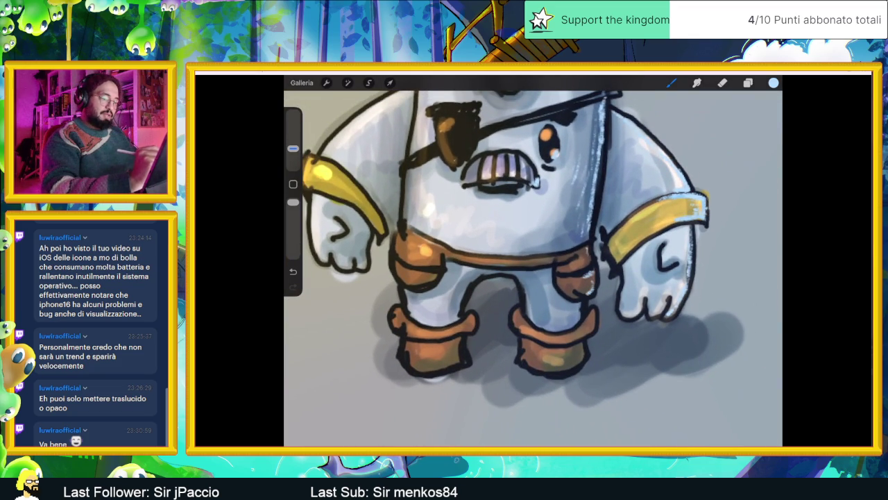
left_click_drag(595, 329, 593, 309)
left_click_drag(571, 370, 581, 358)
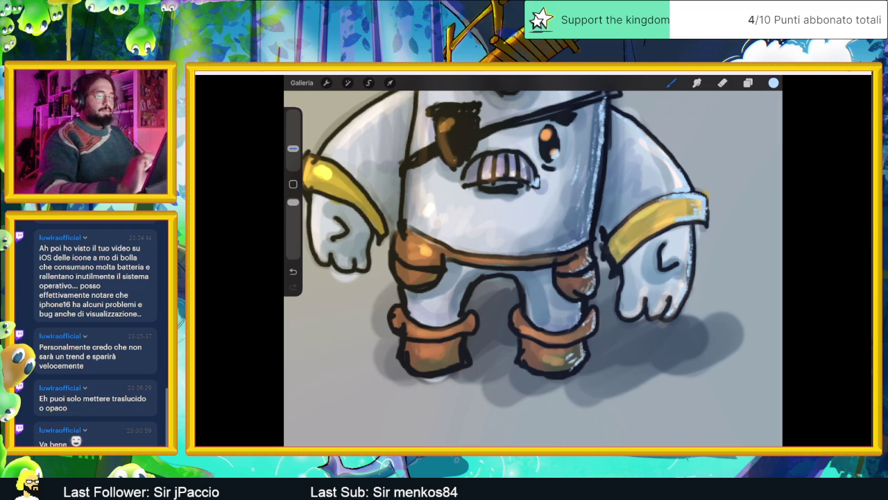
Add a light stroke between the ears and highlight the lower outline of the hand
scroll(524, 242, "down", 3)
scroll(527, 271, "up", 2)
scroll(527, 271, "up", 2)
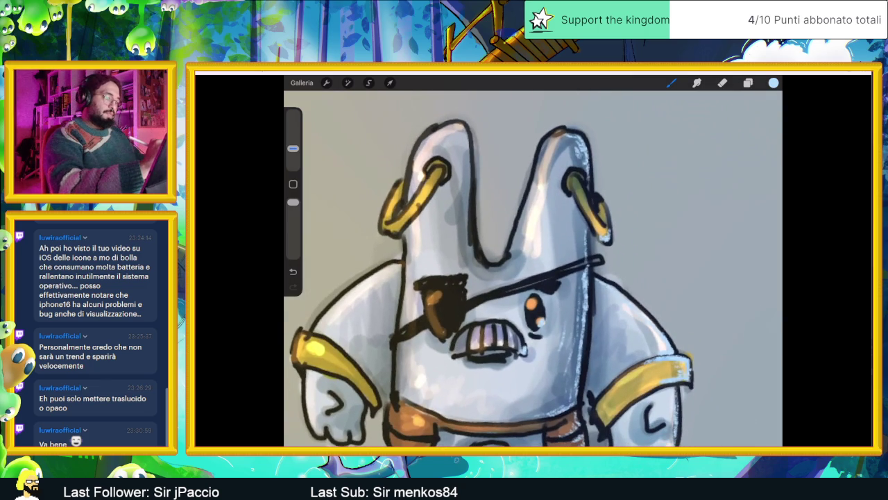
left_click_drag(470, 253, 483, 268)
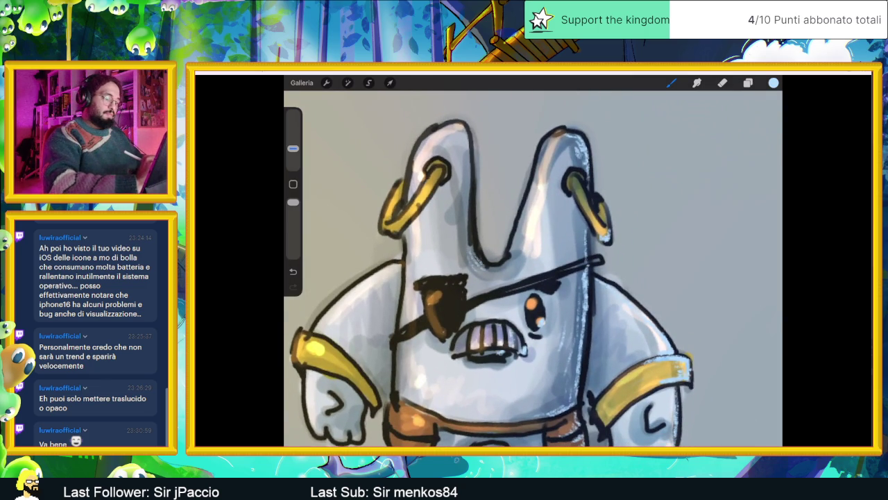
scroll(533, 270, "down", 3)
scroll(533, 271, "up", 4)
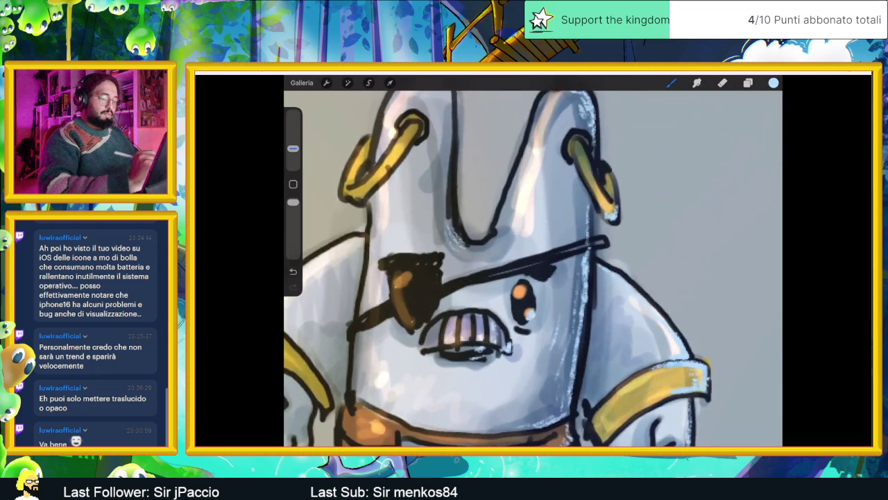
scroll(500, 271, "up", 1)
scroll(500, 271, "up", 1)
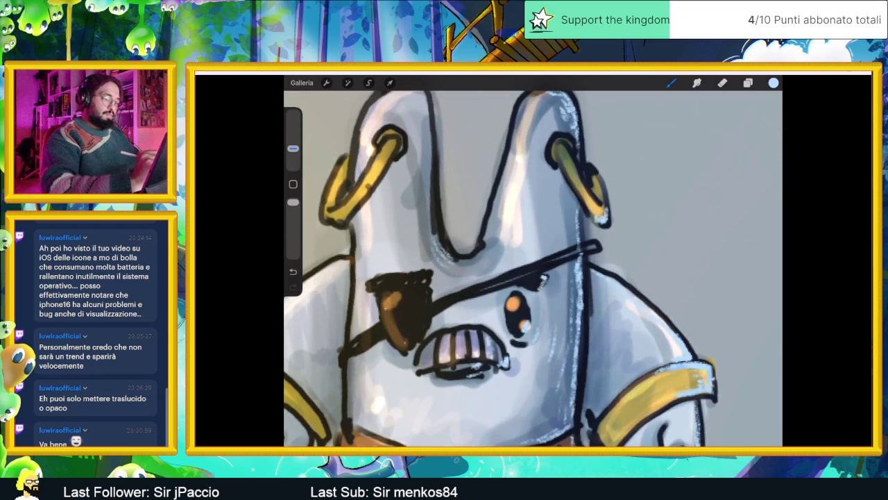
scroll(533, 271, "down", 5)
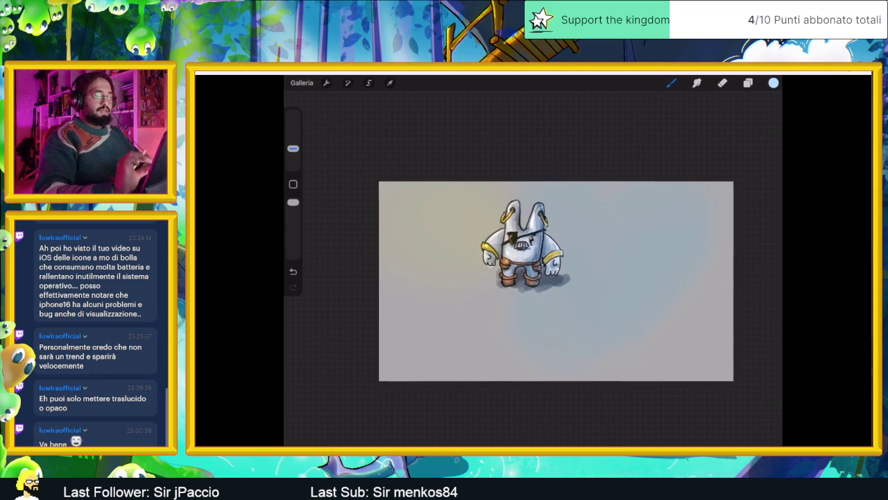
scroll(555, 297, "up", 2)
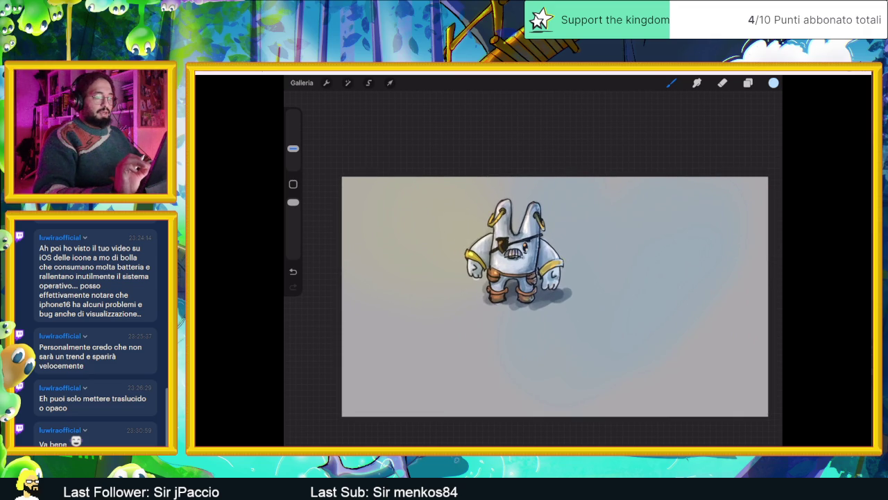
scroll(521, 263, "up", 3)
scroll(528, 277, "up", 5)
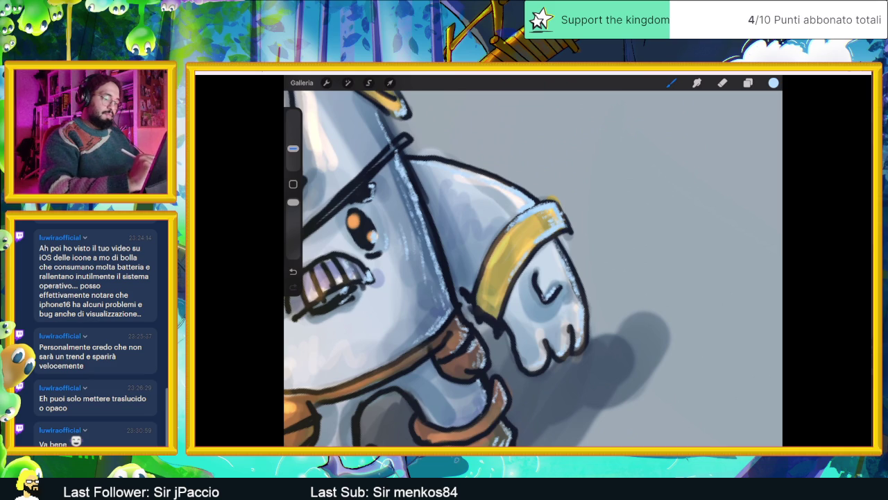
left_click_drag(517, 347, 524, 361)
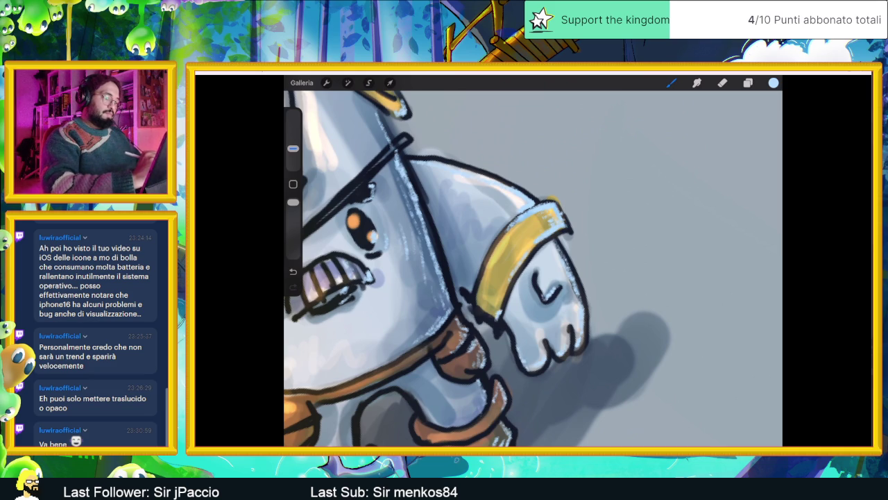
scroll(533, 263, "down", 5)
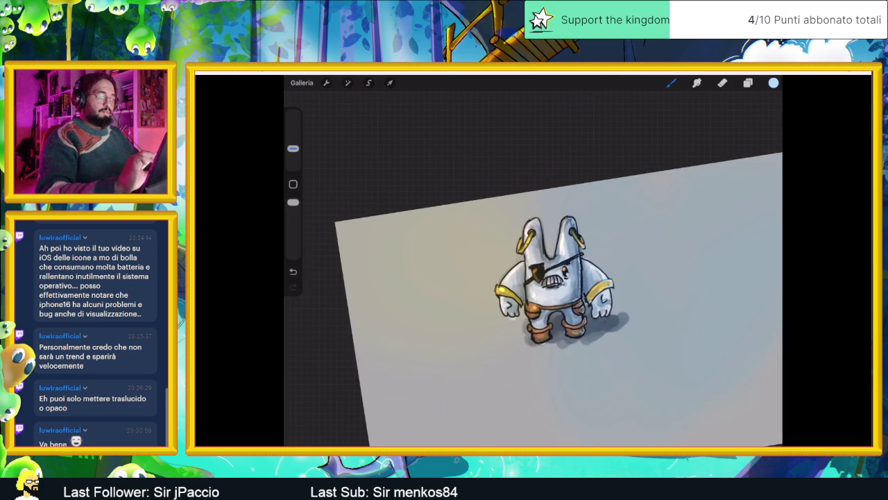
scroll(488, 280, "up", 2)
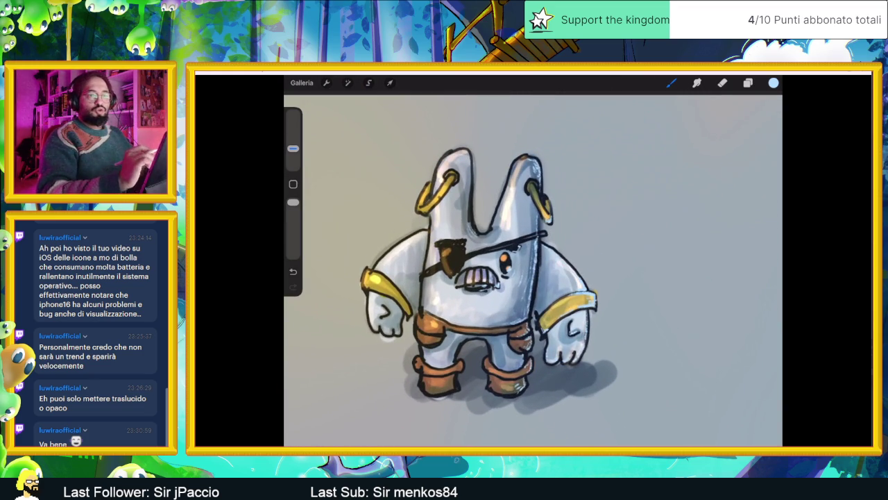
scroll(478, 273, "up", 1)
scroll(490, 273, "up", 1)
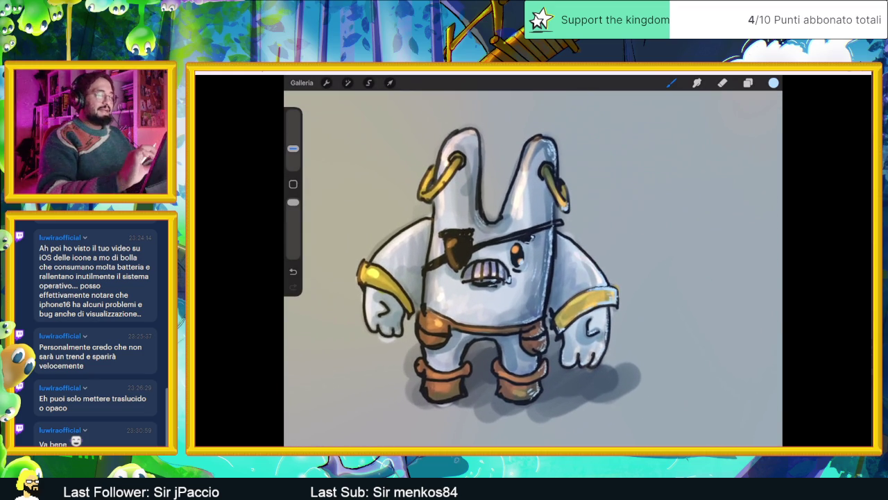
scroll(533, 264, "up", 1)
scroll(533, 263, "up", 1)
scroll(533, 264, "up", 2)
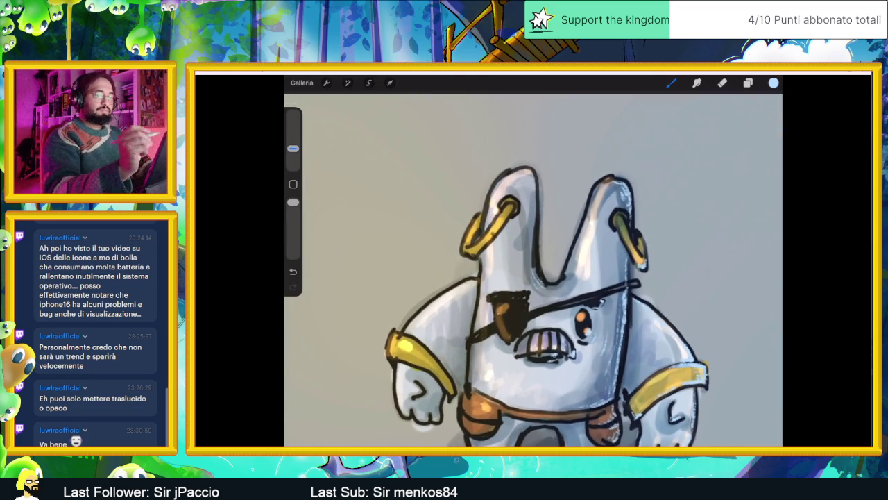
Switch to yellow and paint warm light on the body's left edge, belt and left boot
left_click(774, 82)
left_click_drag(727, 251, 683, 250)
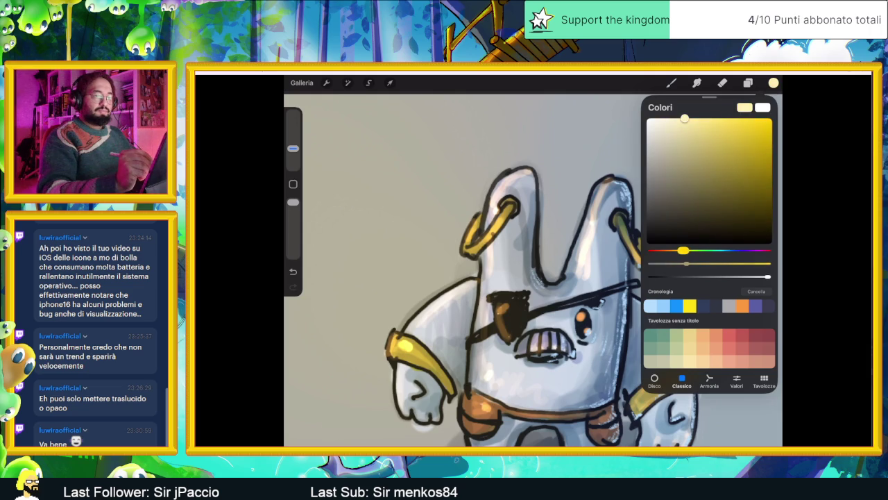
left_click(671, 83)
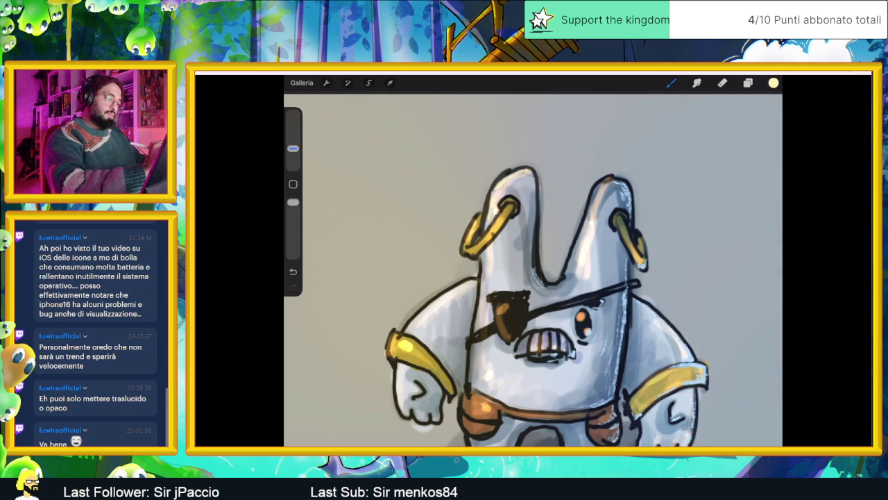
left_click_drag(482, 262, 475, 328)
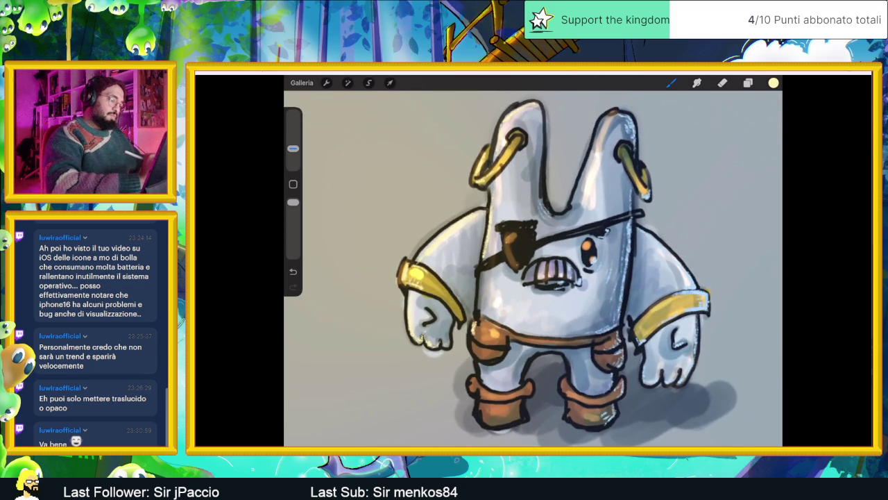
mouse_move(476, 358)
left_mouse_down()
mouse_move(489, 352)
mouse_move(489, 365)
left_mouse_up()
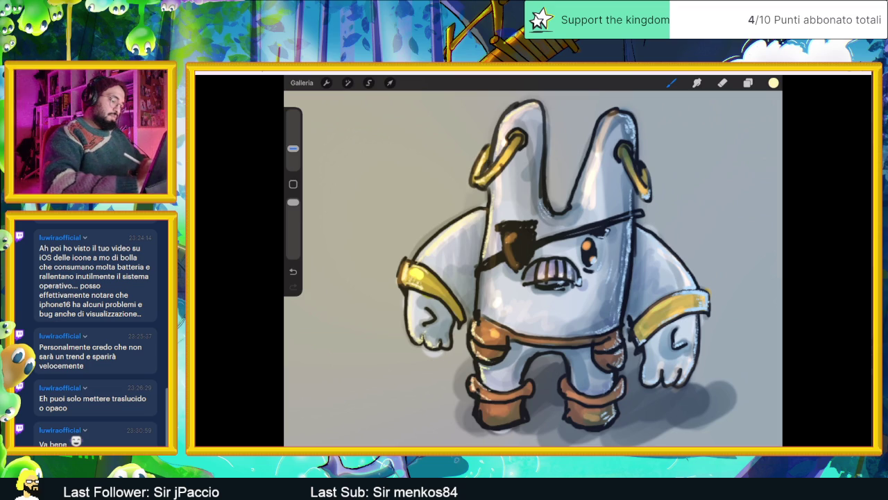
left_click_drag(482, 402, 492, 420)
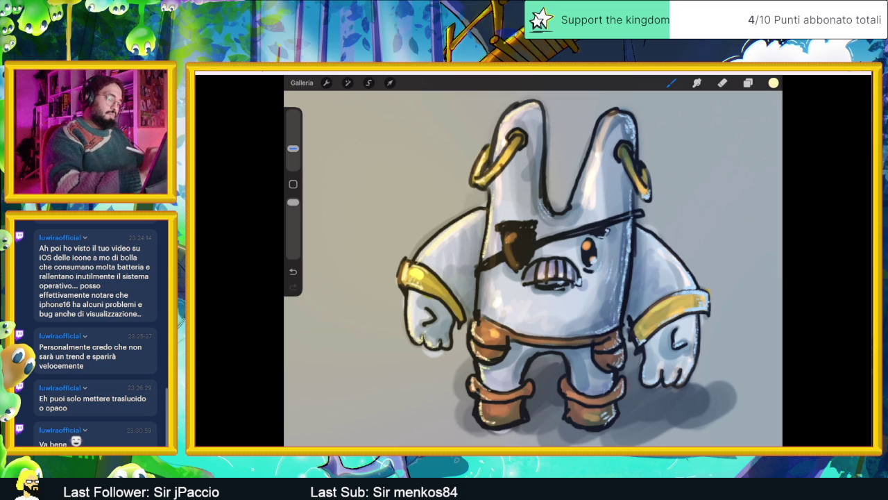
left_click_drag(486, 323, 505, 314)
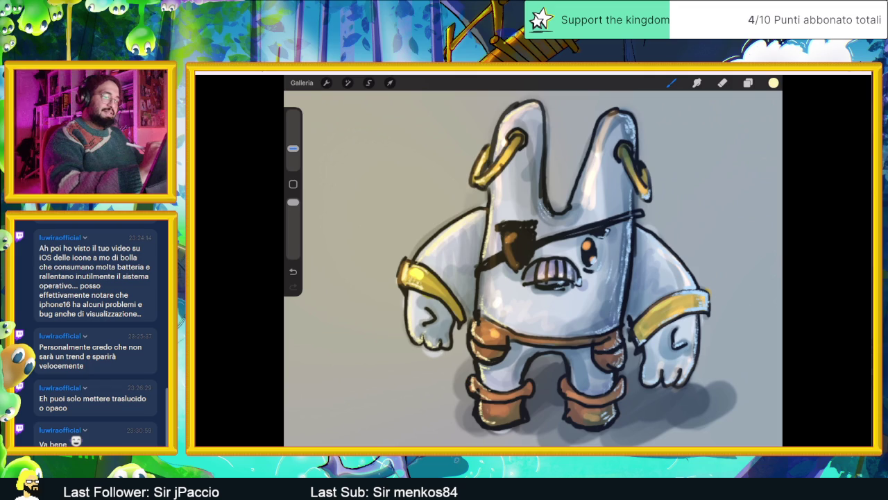
Add warm glints to the eyepatch and left ear ring, and highlight the right boot
left_click_drag(501, 225, 512, 221)
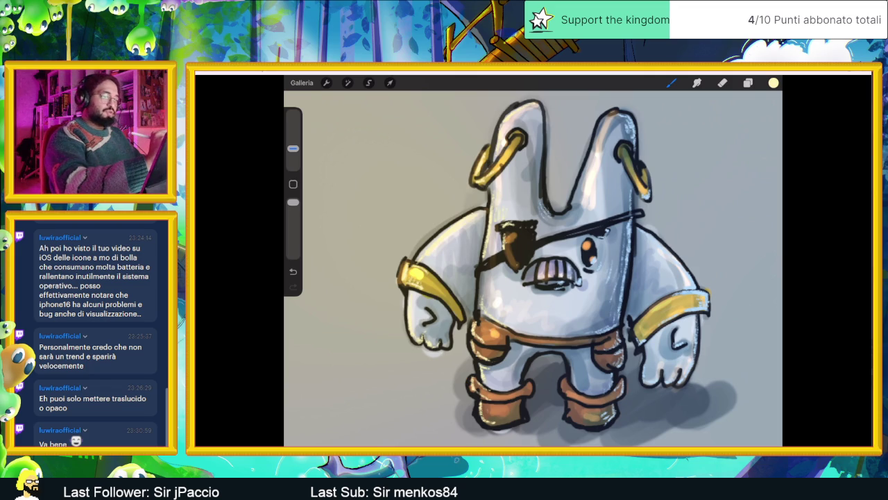
left_click_drag(504, 154, 509, 144)
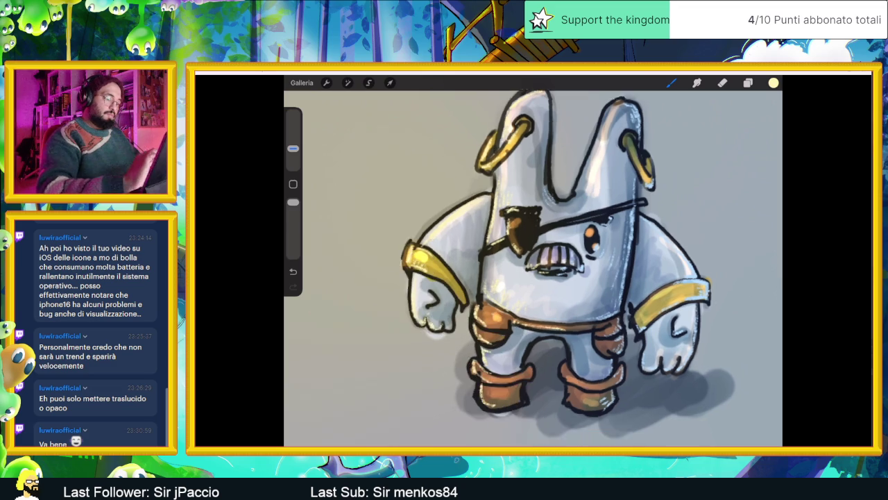
scroll(533, 264, "up", 3)
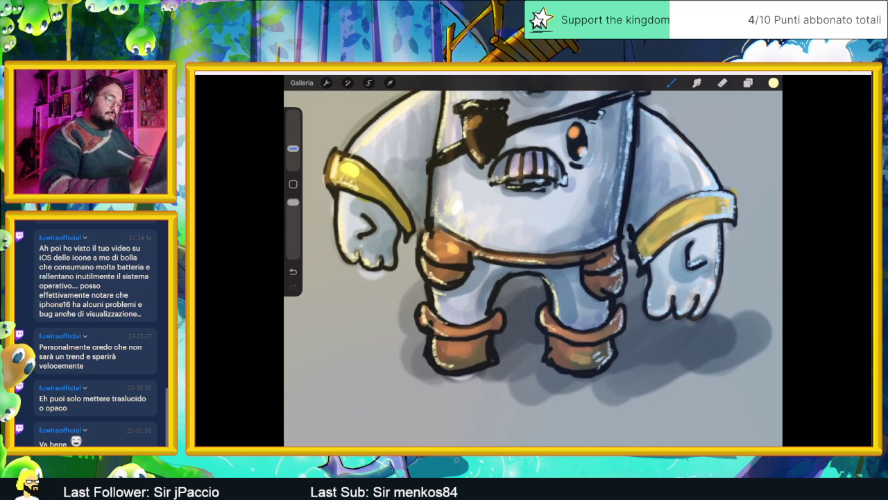
left_click_drag(550, 341, 565, 369)
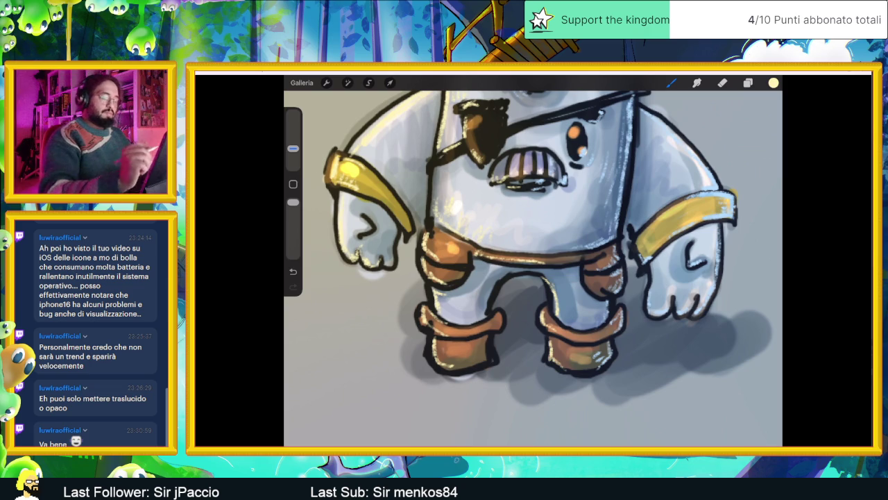
scroll(533, 264, "down", 5)
scroll(541, 264, "down", 2)
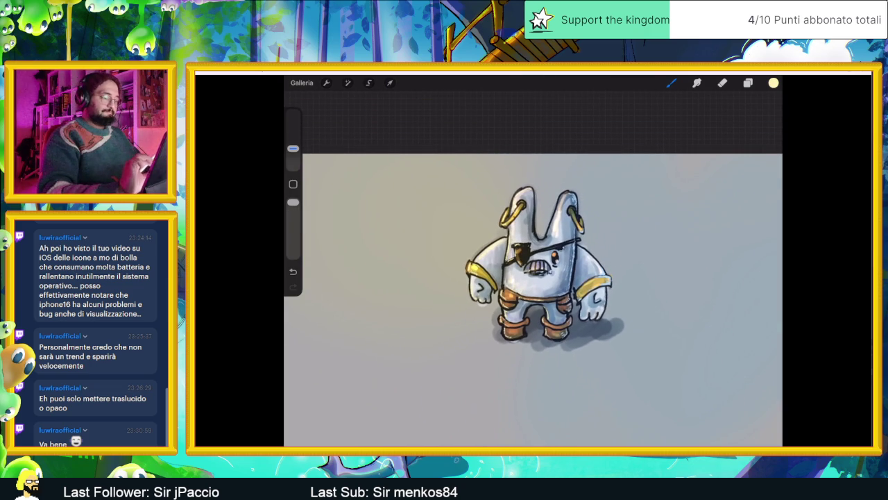
Add a new layer, Livello 12, and move it beneath Livello 8
scroll(533, 298, "down", 2)
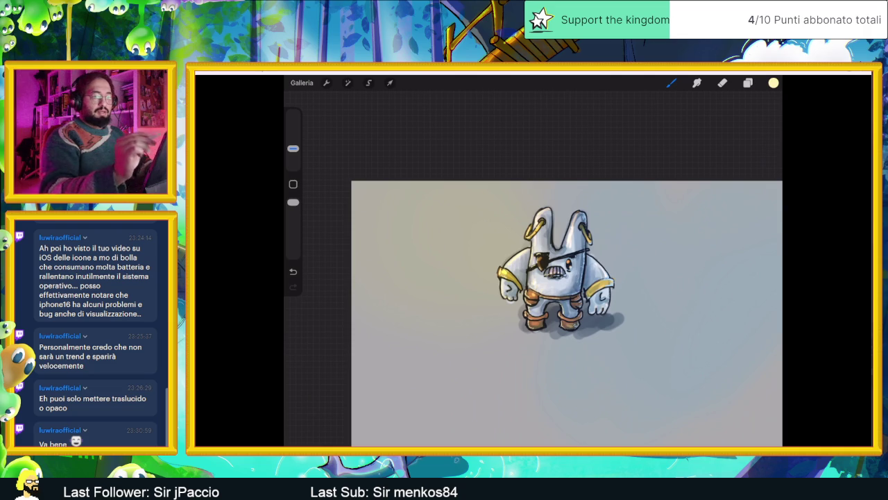
left_click(748, 82)
left_click(697, 387)
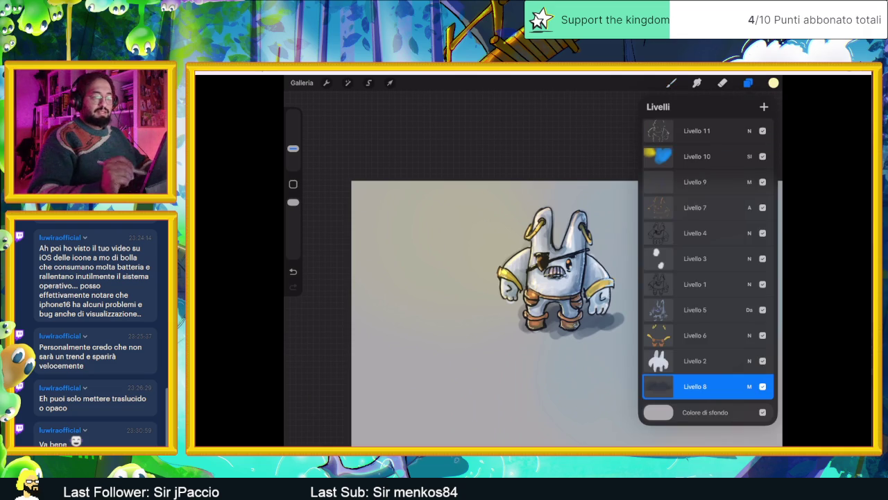
left_click(764, 107)
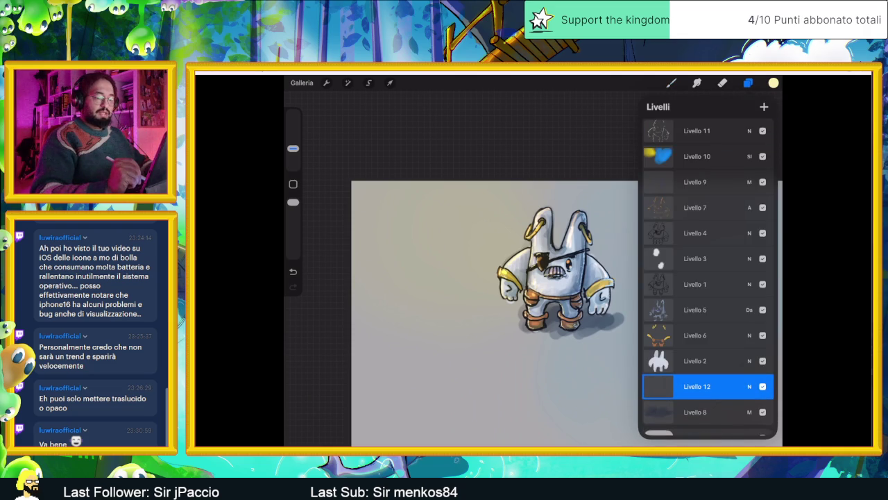
left_click_drag(697, 387, 697, 412)
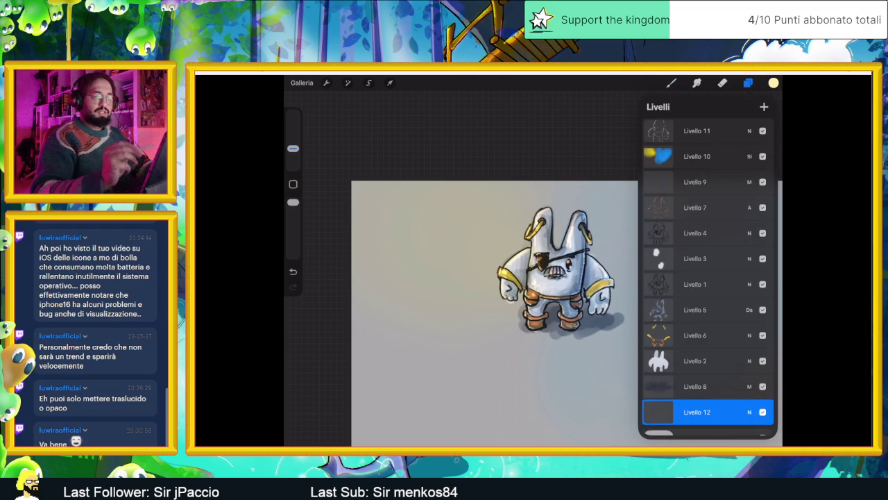
Fill Livello 12 with a dark slate blue-grey to darken the backdrop
left_click(774, 83)
left_click(648, 203)
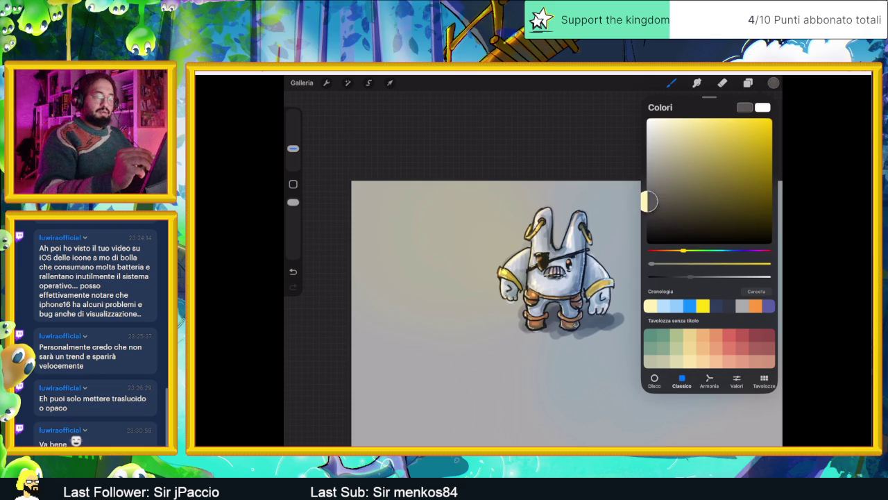
left_click_drag(648, 203, 646, 197)
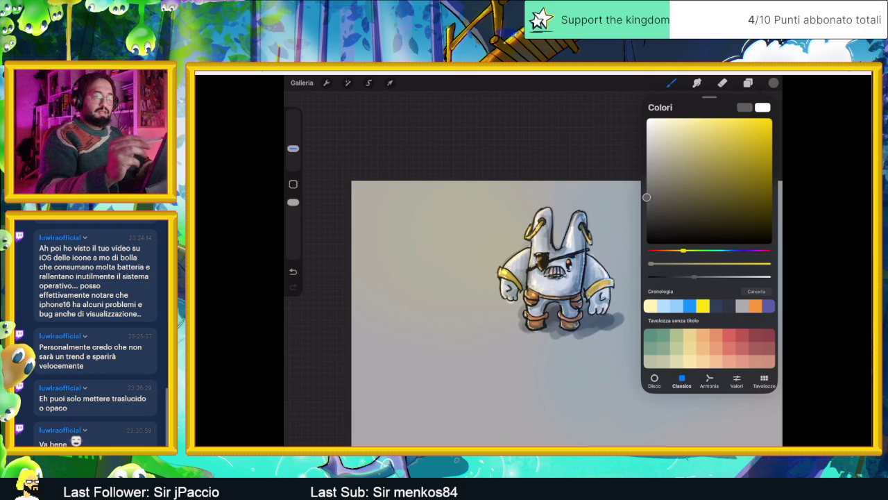
left_click_drag(774, 83, 494, 252)
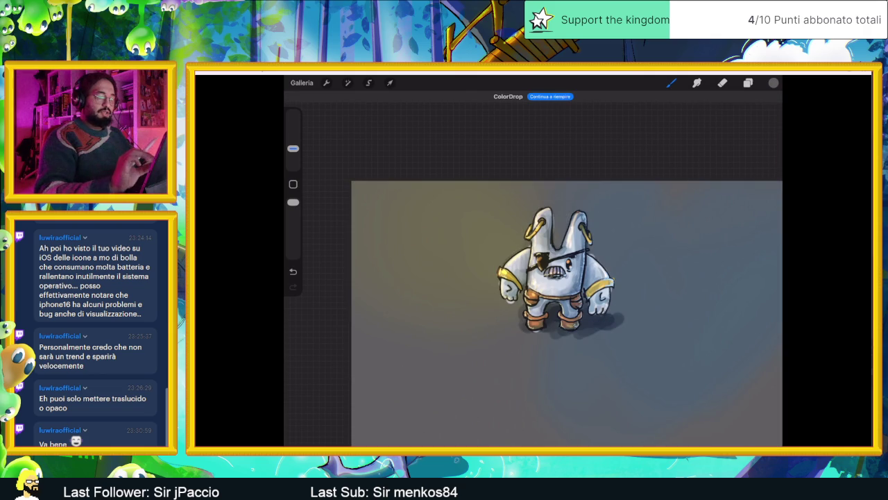
scroll(555, 292, "up", 2)
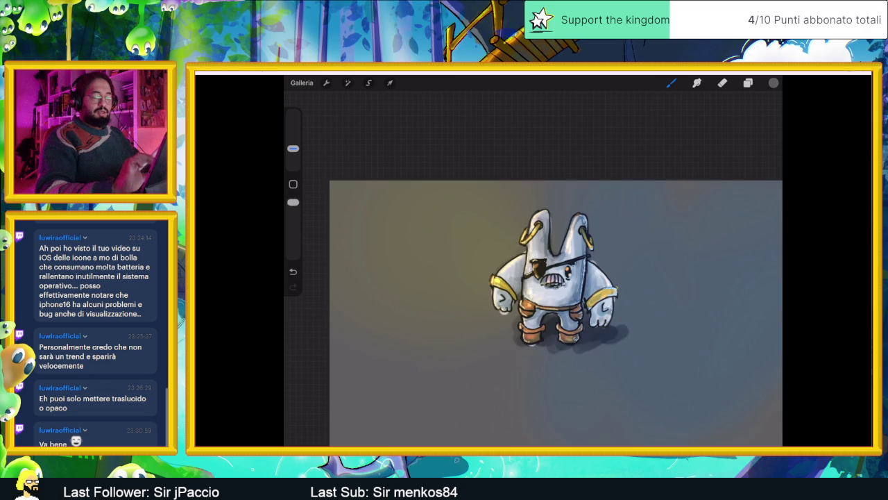
scroll(555, 313, "down", 2)
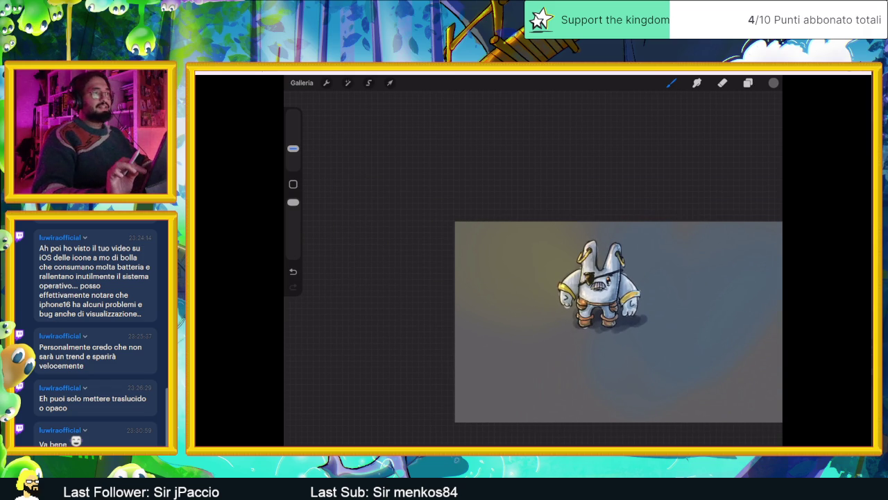
left_click(748, 83)
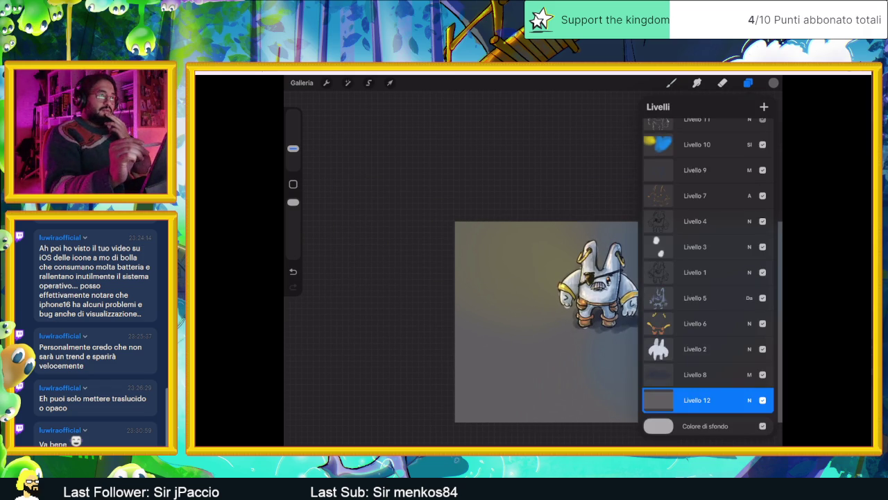
Toggle visibility of Livello 11, Livello 12 and Livello 7 to compare the look
left_click(763, 119)
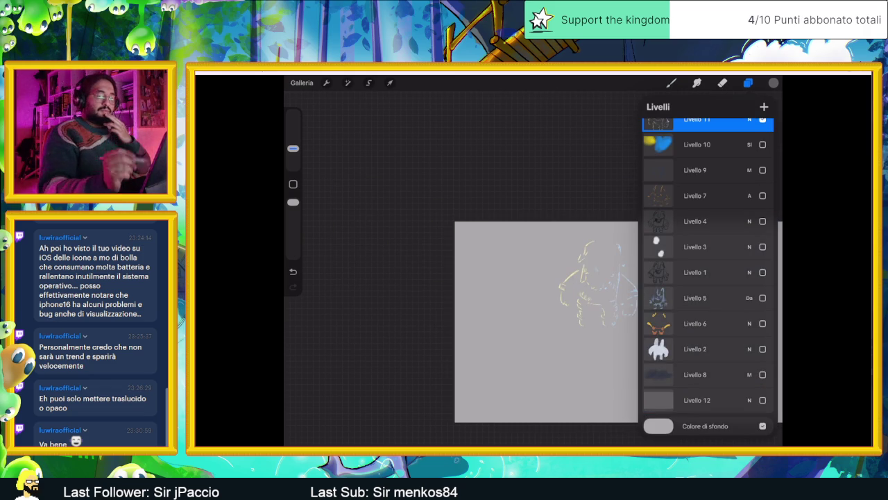
left_click(763, 400)
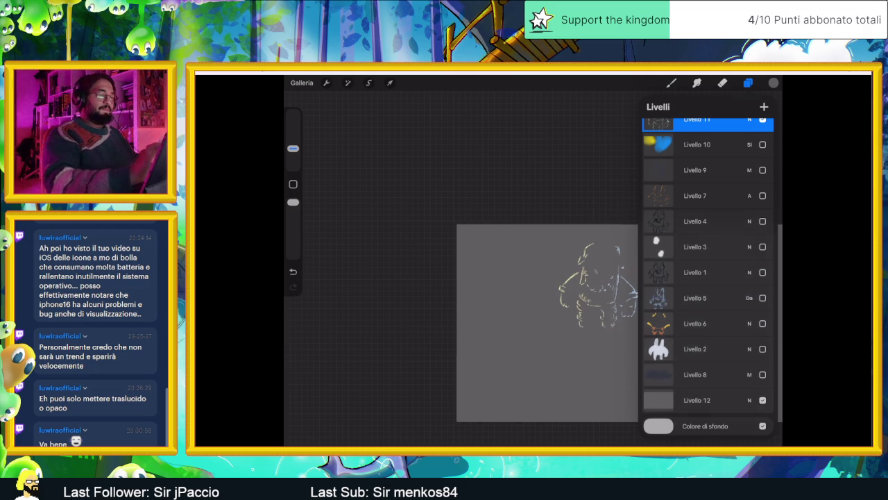
left_click_drag(597, 285, 500, 285)
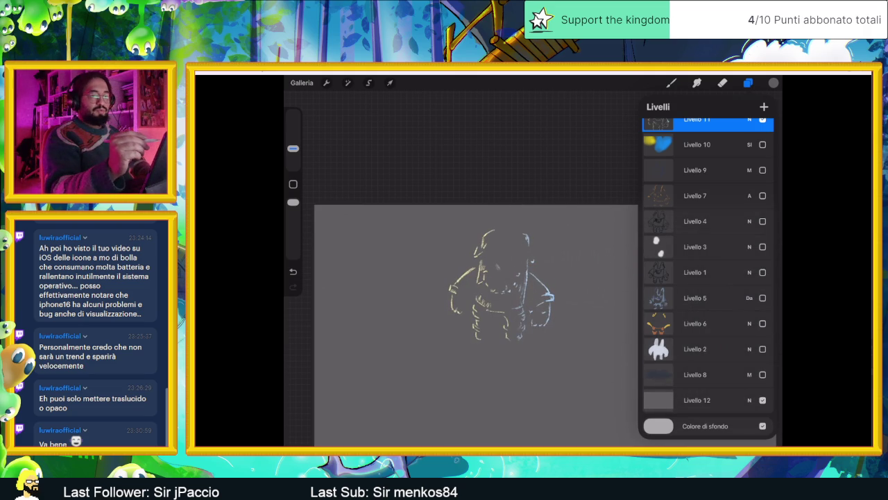
left_click(763, 400)
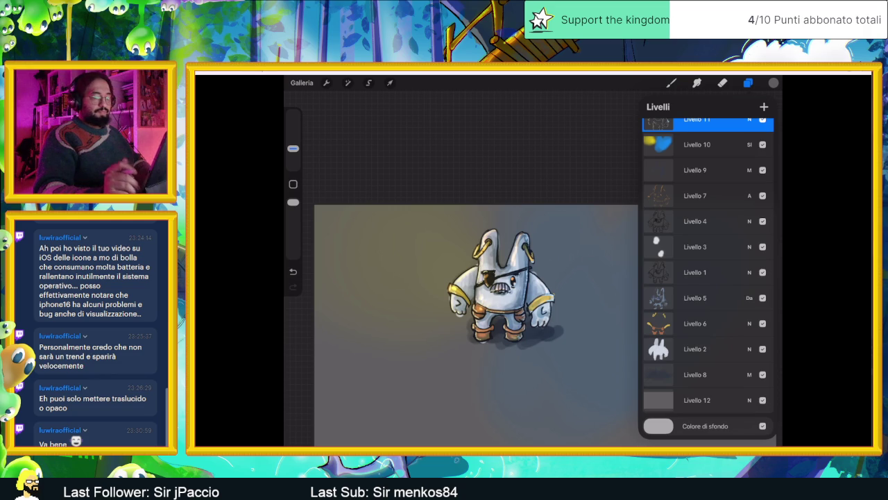
scroll(708, 278, "up", 2)
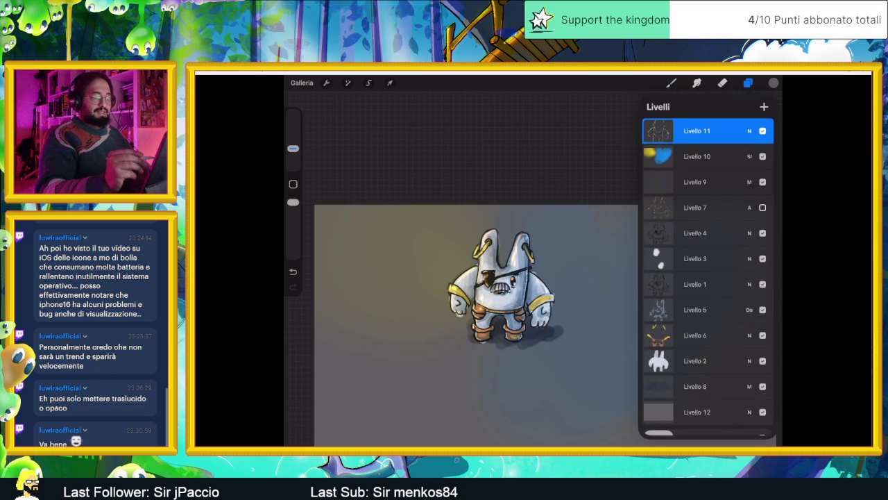
left_click(762, 207)
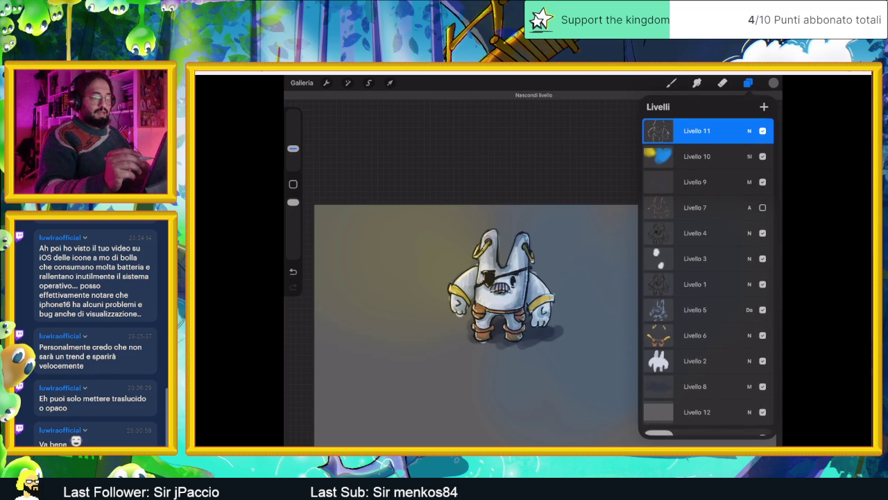
left_click(762, 208)
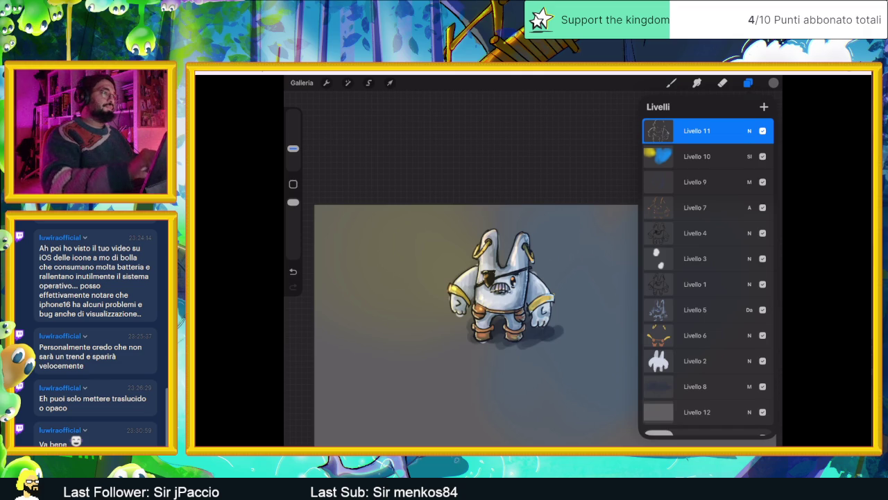
left_click_drag(505, 284, 473, 287)
scroll(476, 291, "up", 2)
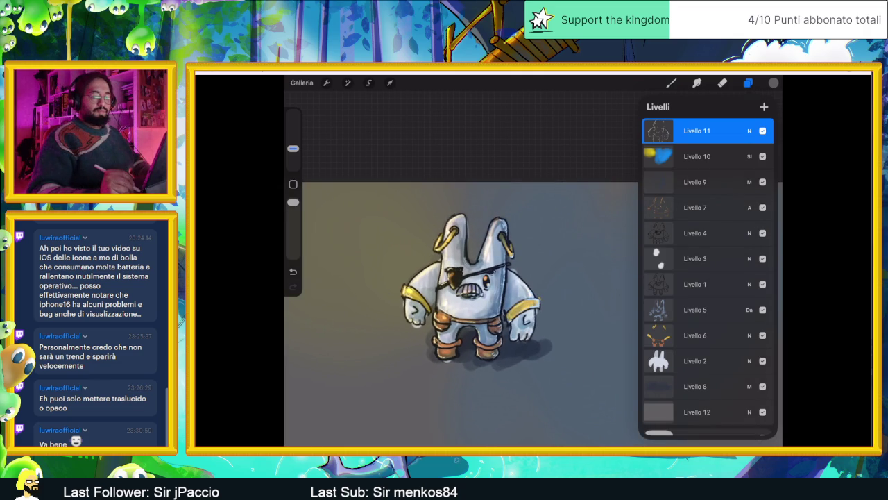
Lower Livello 12's opacity to 60%, keeping Normal blending
left_click(749, 412)
left_click_drag(762, 293, 719, 293)
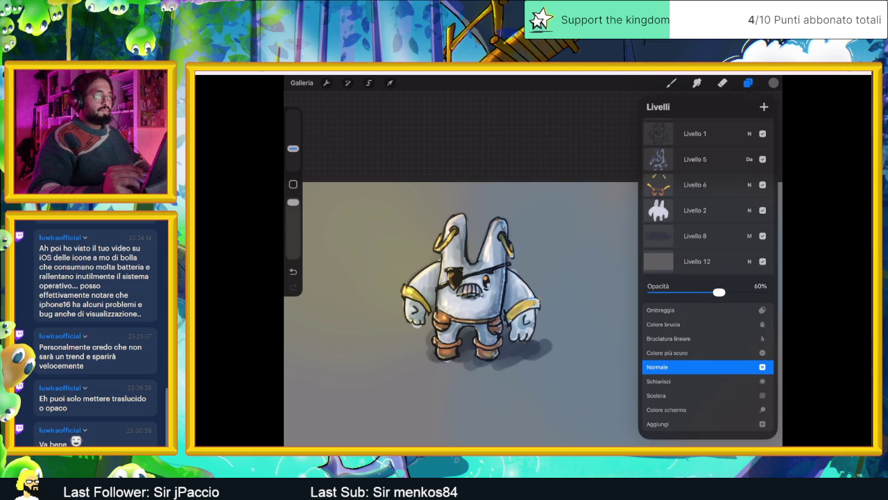
left_click(749, 261)
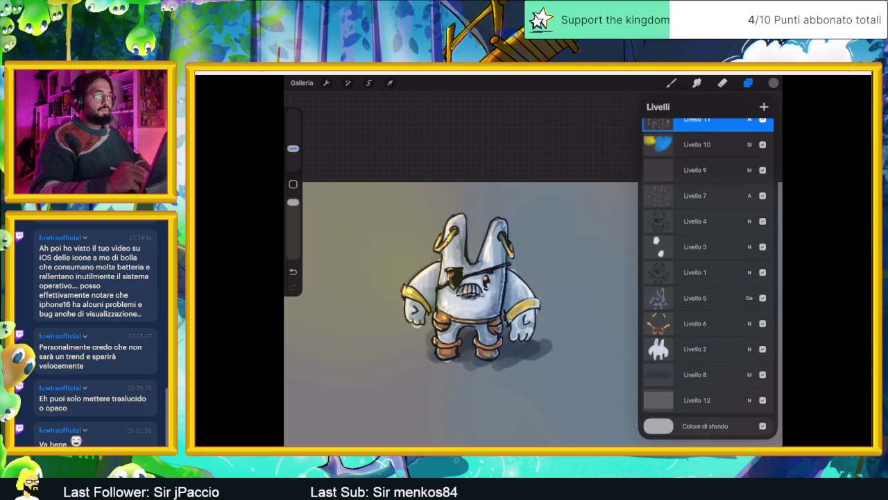
scroll(472, 298, "down", 3)
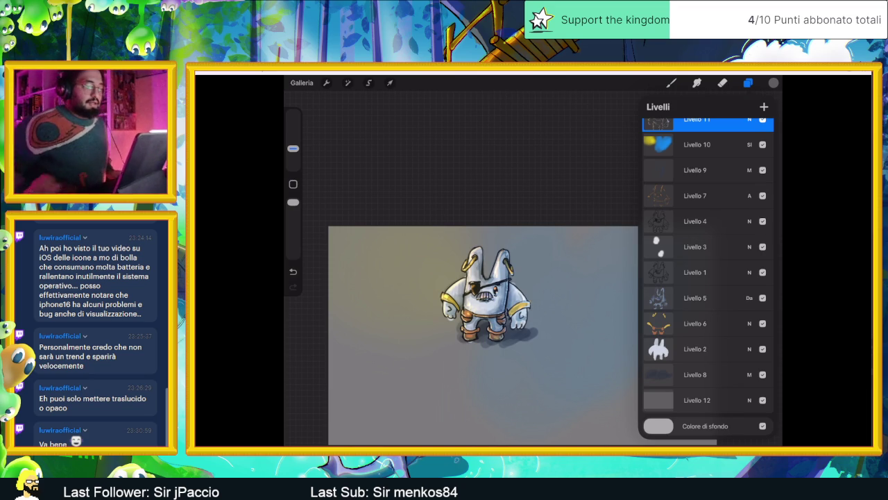
scroll(483, 334, "down", 2)
scroll(462, 273, "up", 2)
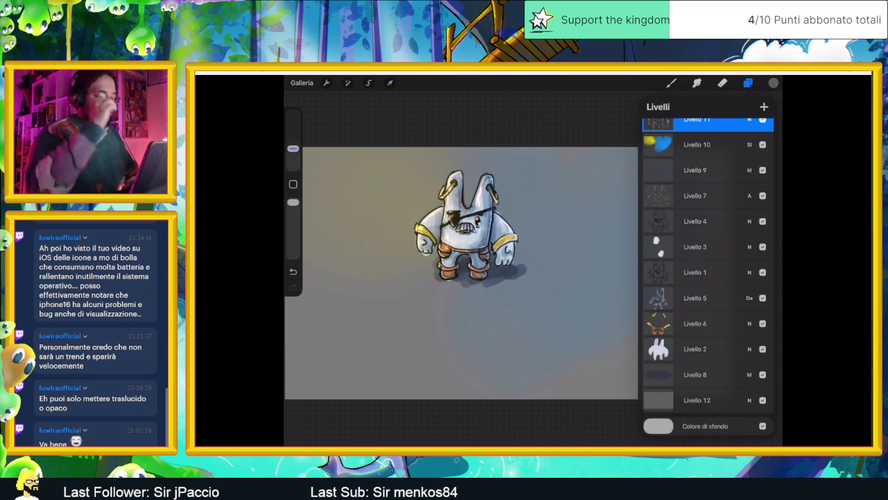